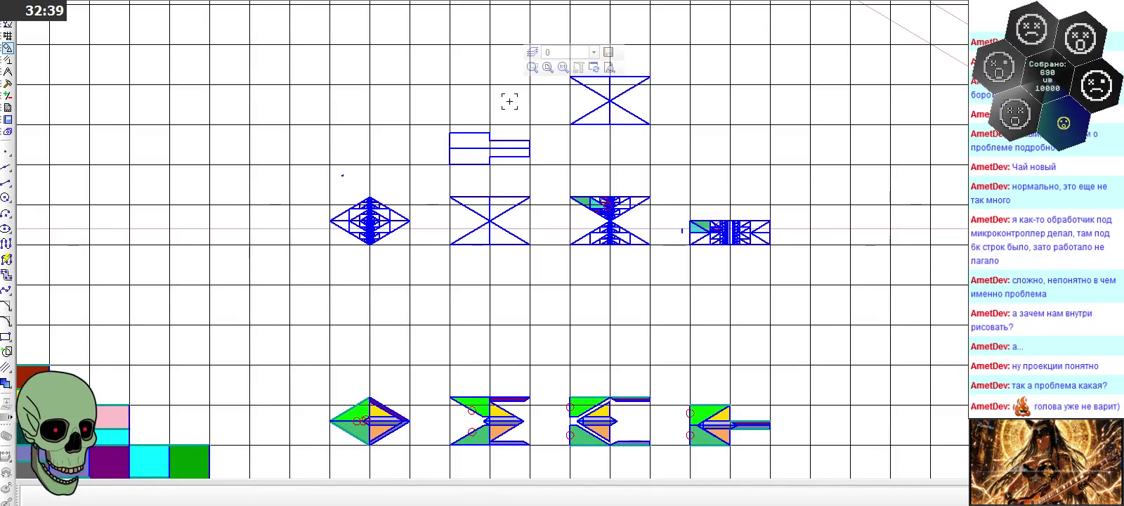
Zoom around the drawing to inspect it, briefly selecting and deselecting the diamond view
scroll(314, 201, up, 4)
scroll(349, 204, up, 2)
drag(321, 138, 723, 381)
key(Escape)
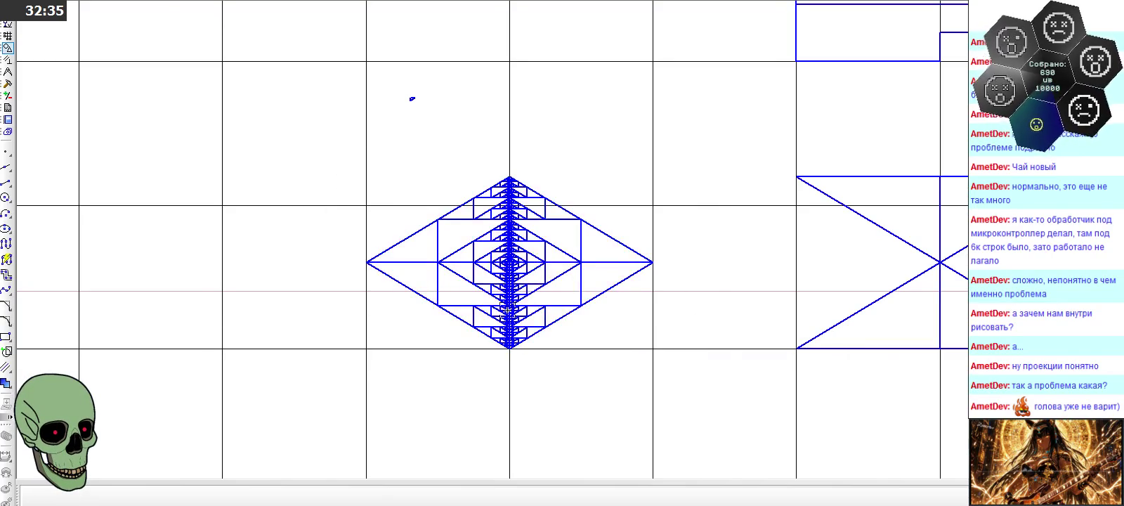
scroll(487, 334, up, 3)
scroll(467, 355, down, 1)
scroll(452, 415, up, 2)
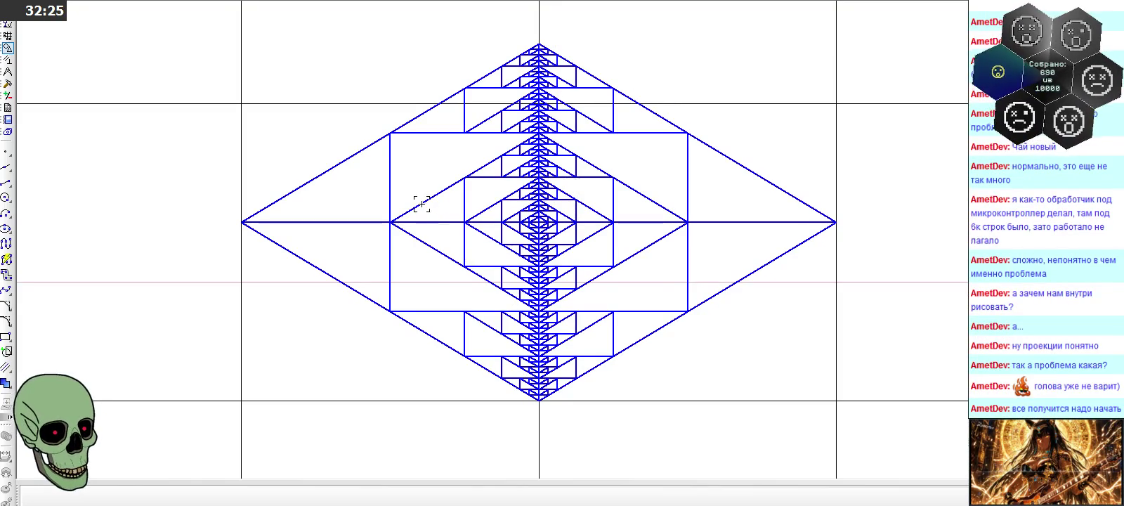
scroll(421, 207, down, 2)
scroll(411, 203, down, 2)
scroll(413, 203, down, 2)
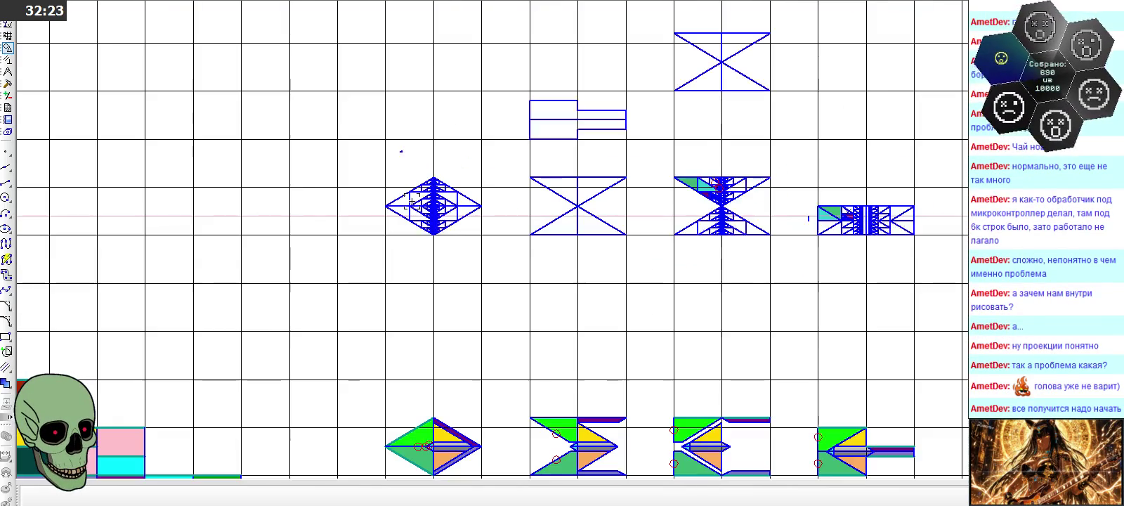
scroll(397, 158, up, 3)
scroll(390, 135, down, 3)
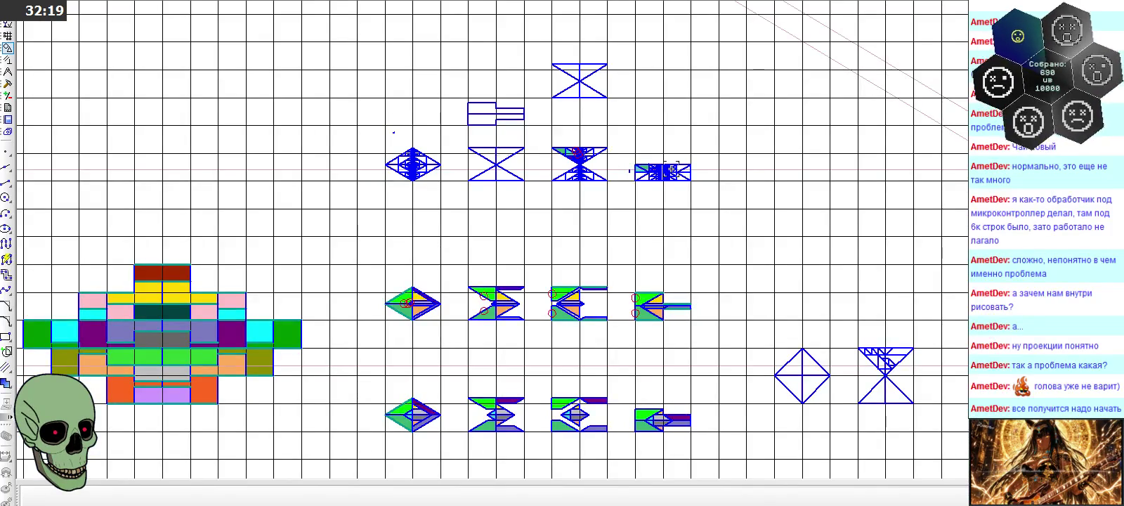
scroll(675, 168, up, 2)
scroll(678, 165, up, 2)
scroll(685, 162, up, 4)
scroll(691, 158, up, 1)
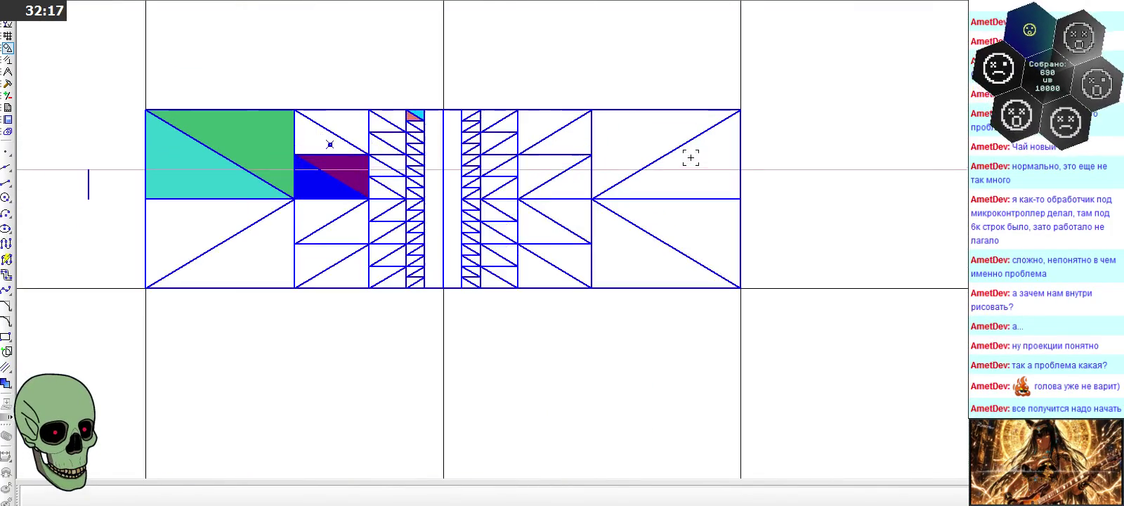
scroll(682, 337, down, 1)
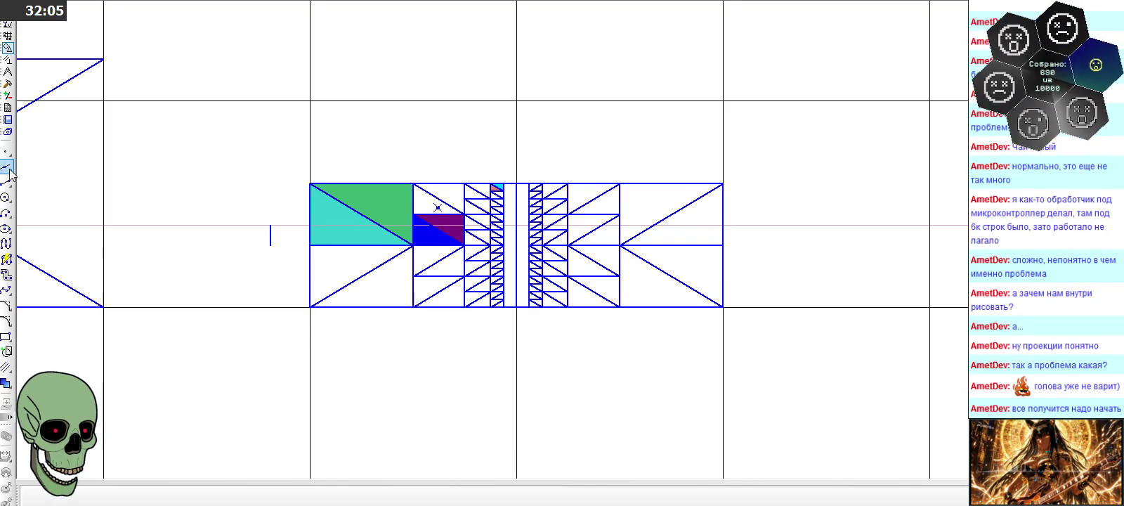
Draw a thin teal rectangle over the right half's middle band, then switch to Paint
click(6, 336)
scroll(499, 226, up, 3)
click(889, 225)
click(682, 497)
click(566, 359)
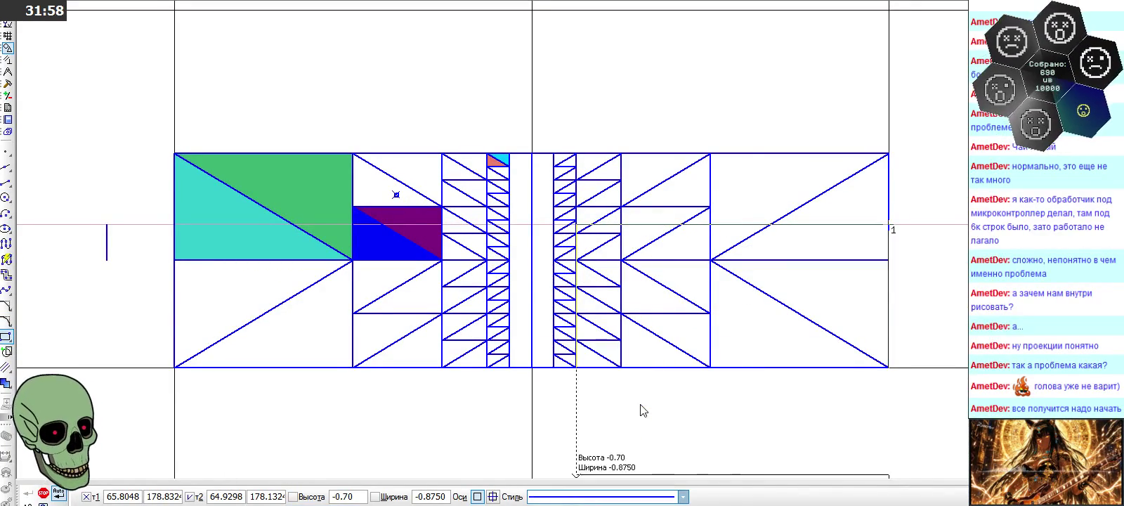
click(532, 260)
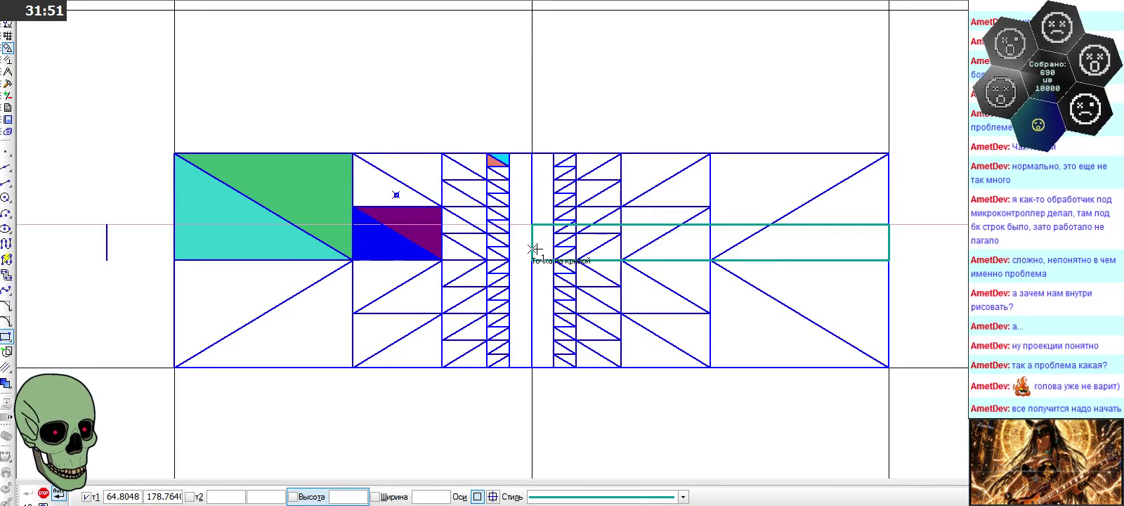
scroll(383, 256, down, 1)
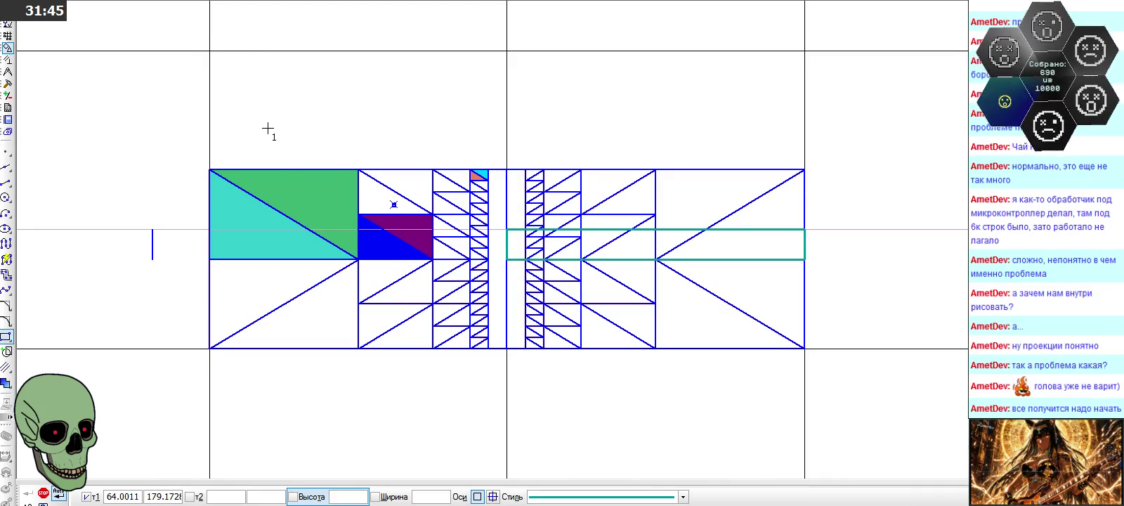
click(44, 492)
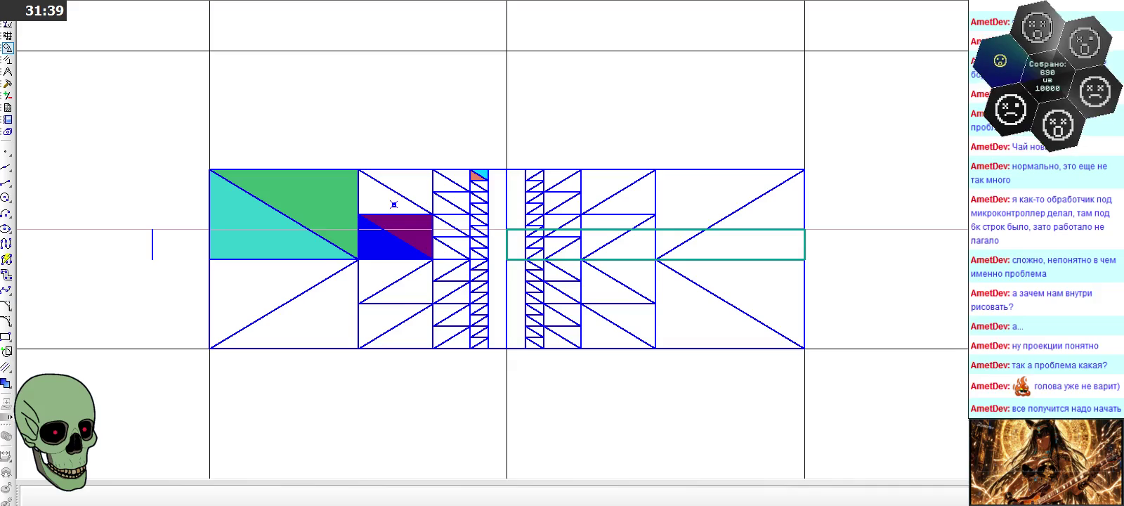
key(alt+Tab)
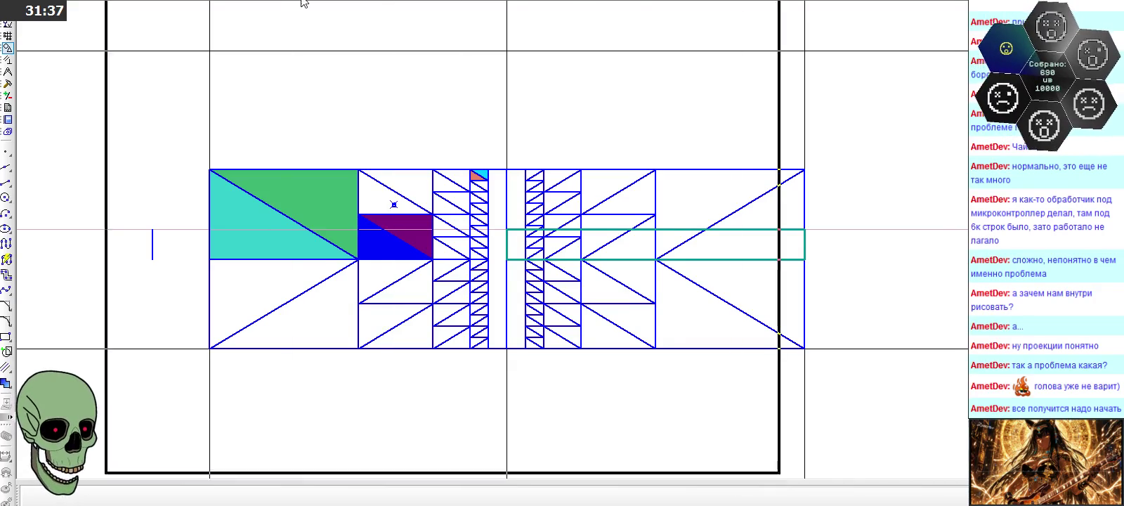
Maximise Paint and paste the captured CAD screenshot onto the canvas
double_click(583, 3)
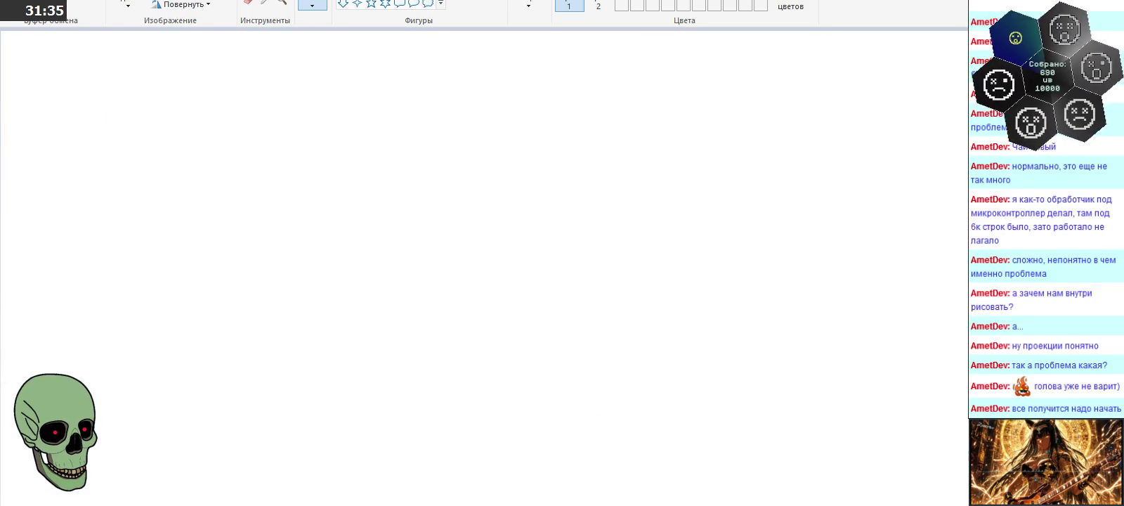
click(281, 2)
right_click(290, 115)
click(128, 6)
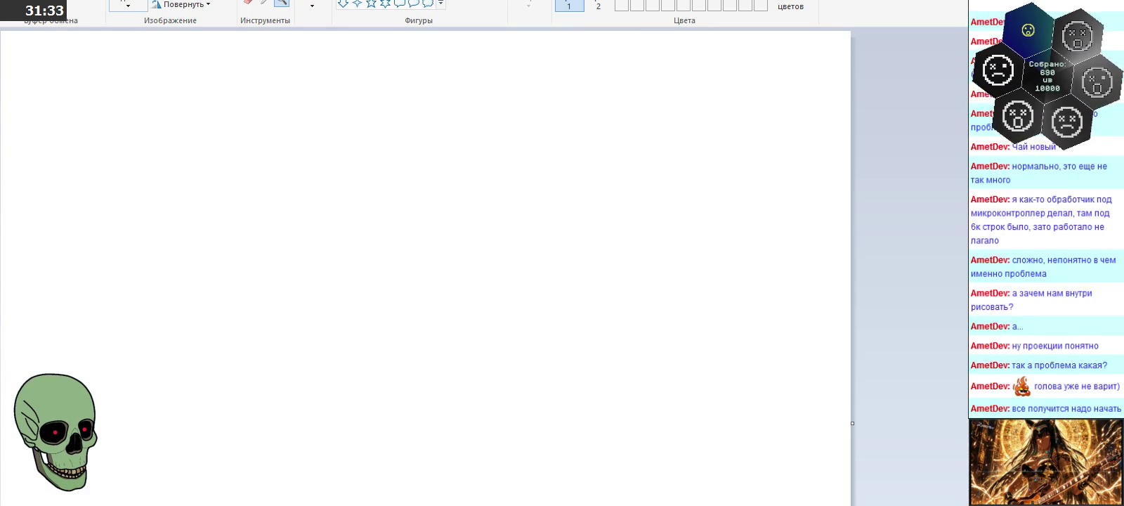
key(ctrl+v)
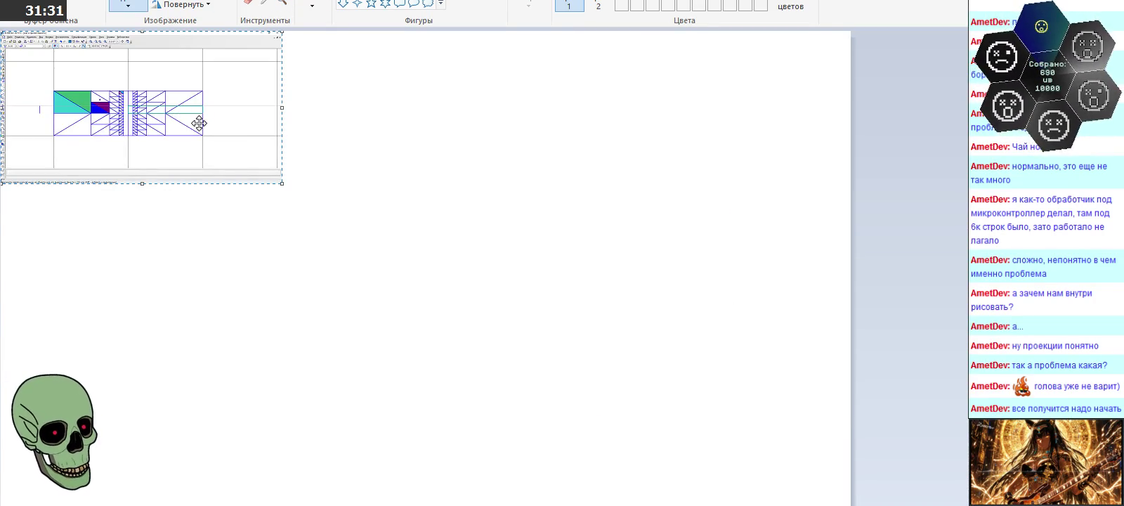
drag(196, 120, 243, 160)
click(448, 227)
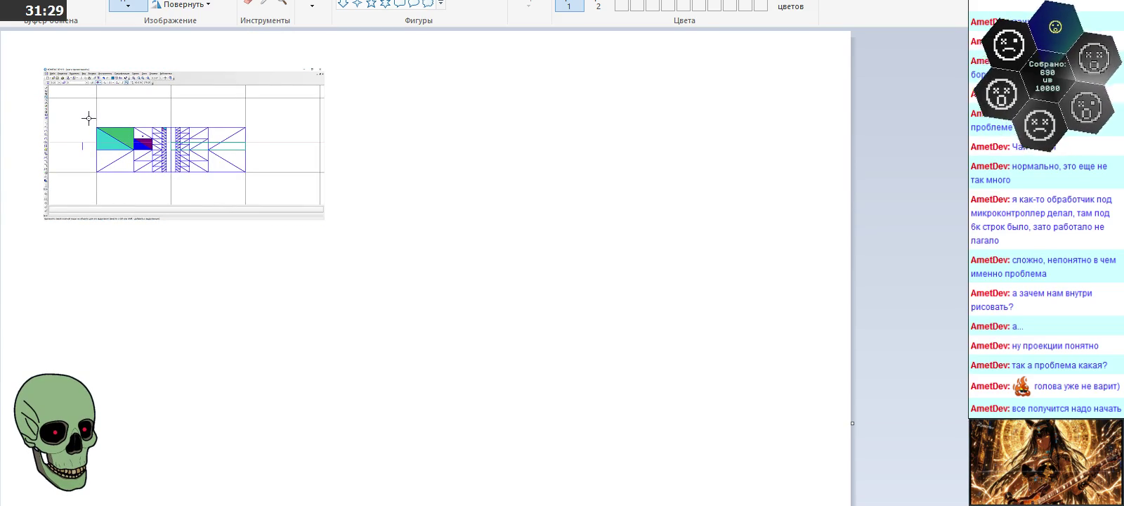
Cut out the striped projection, delete the leftover screenshot, and magnify it about 2x
drag(225, 162, 239, 309)
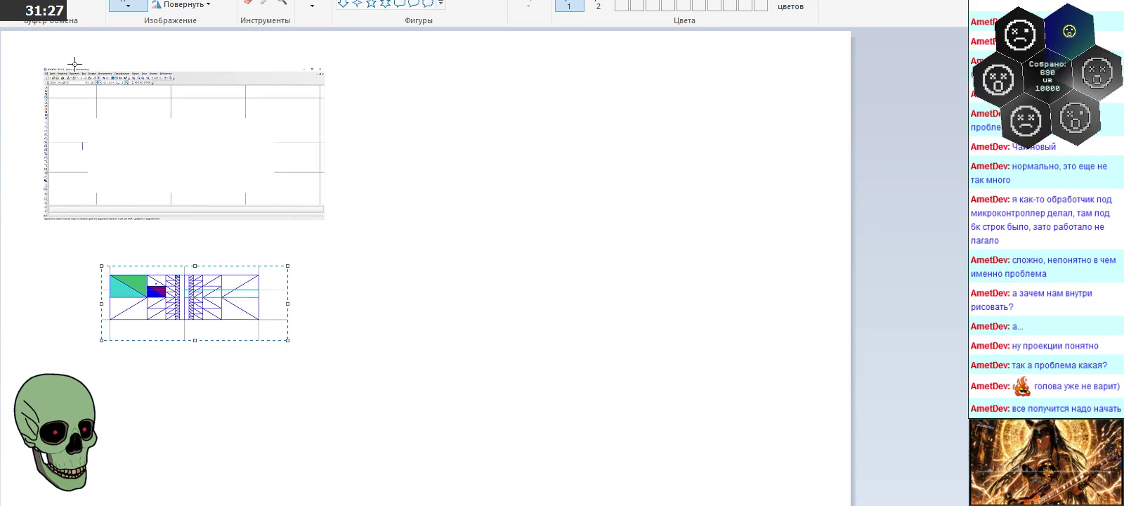
drag(30, 54, 360, 227)
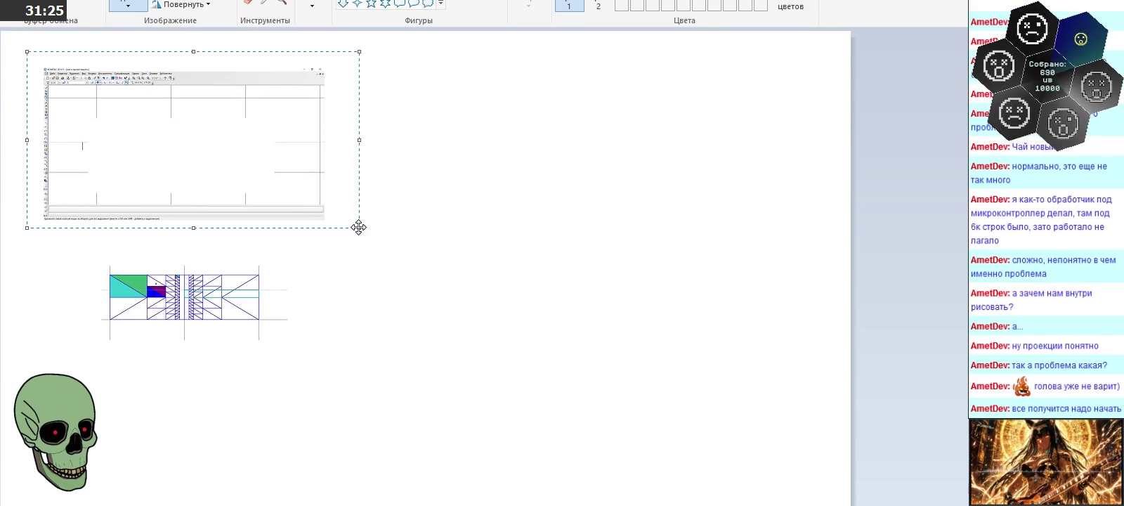
key(Delete)
drag(80, 244, 301, 344)
drag(210, 320, 202, 198)
click(281, 3)
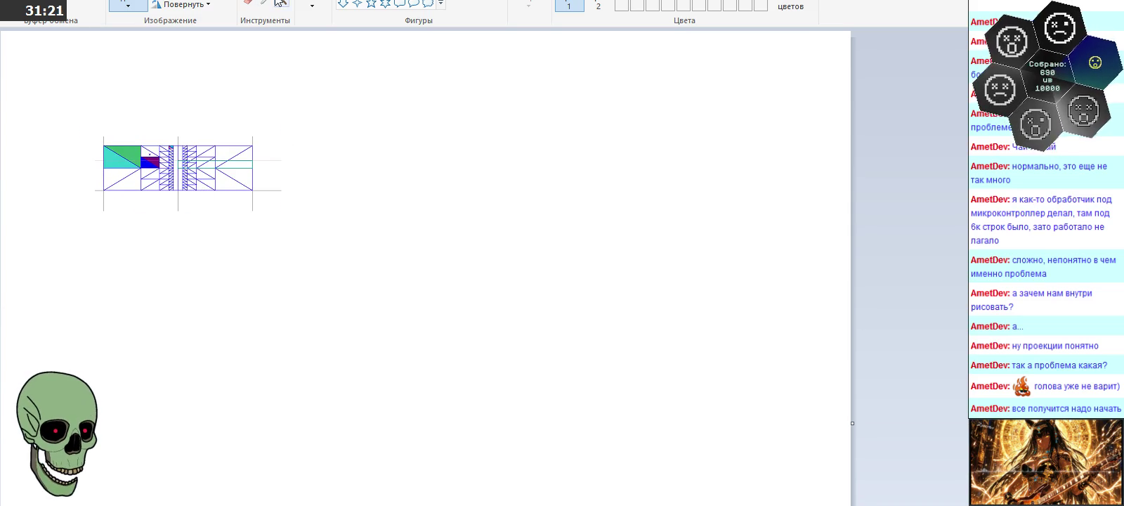
click(264, 194)
click(294, 233)
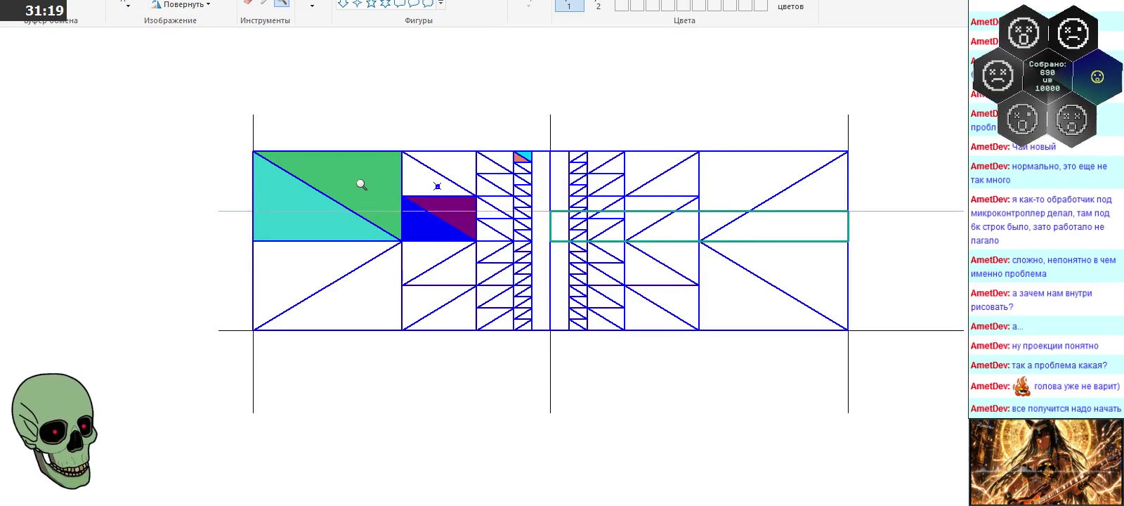
Raise the upper-left block, reposition the teal strip and right block, and erase the lower half
click(127, 5)
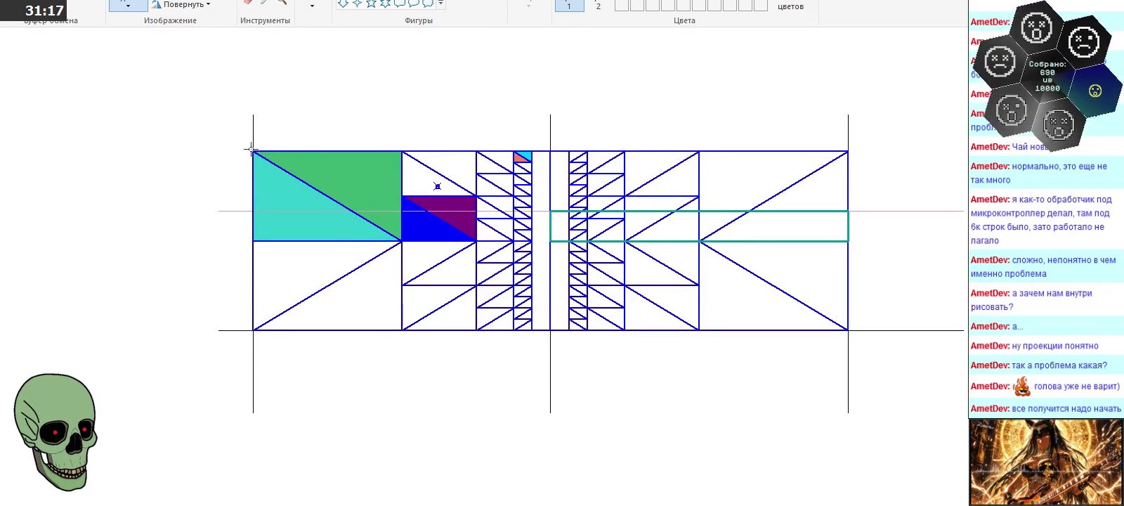
drag(253, 148, 551, 241)
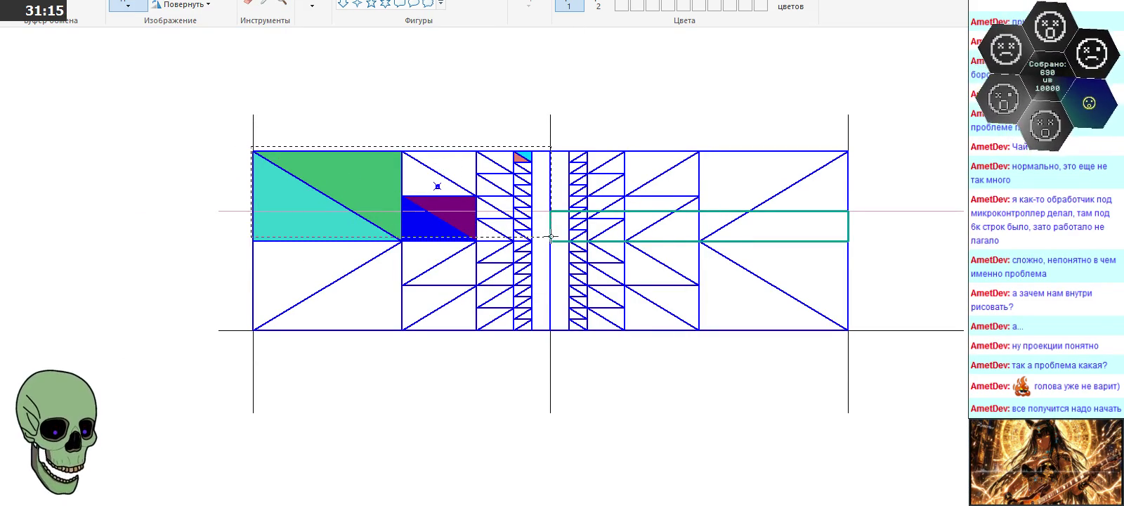
drag(484, 225, 484, 191)
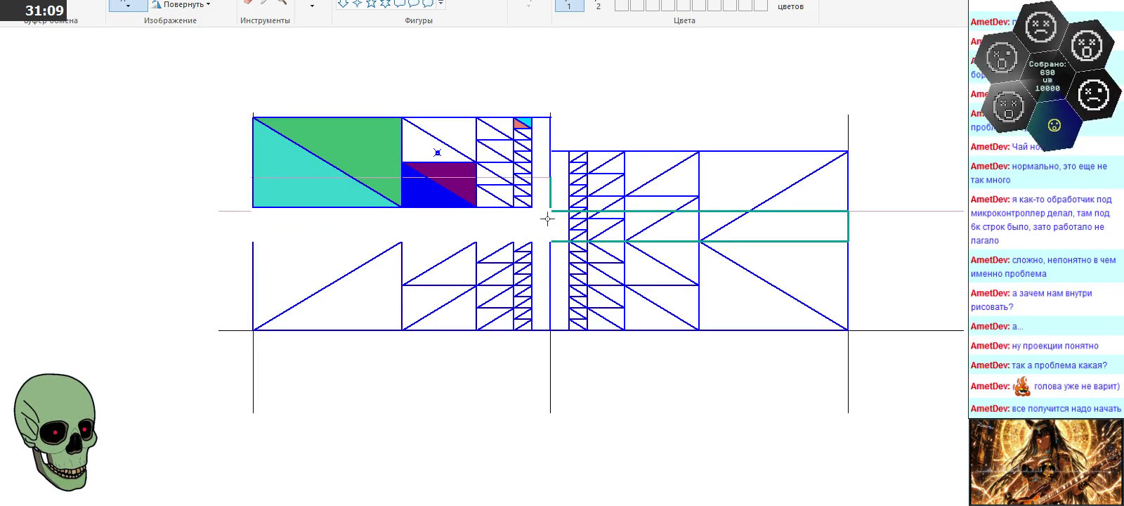
mouse_move(551, 209)
mouse_down()
mouse_move(802, 239)
mouse_move(503, 230)
mouse_move(516, 228)
mouse_up()
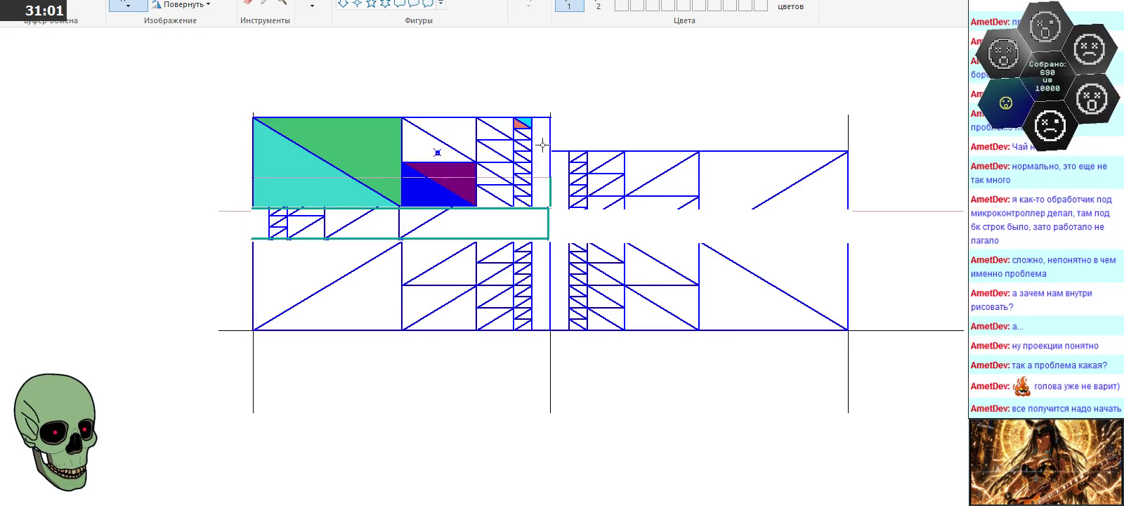
mouse_move(551, 151)
mouse_down()
mouse_move(851, 206)
mouse_move(817, 224)
mouse_up()
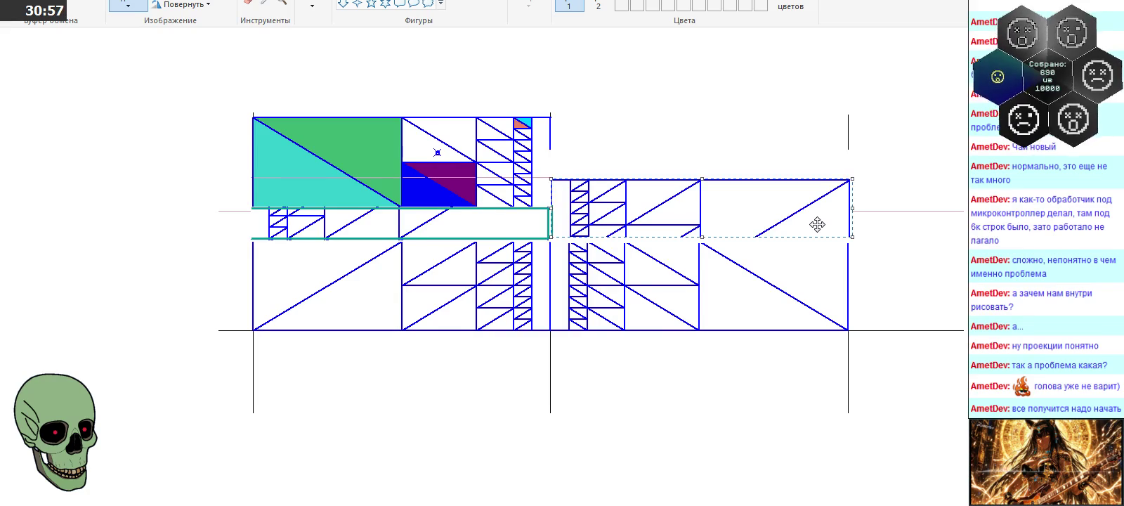
drag(913, 241, 916, 364)
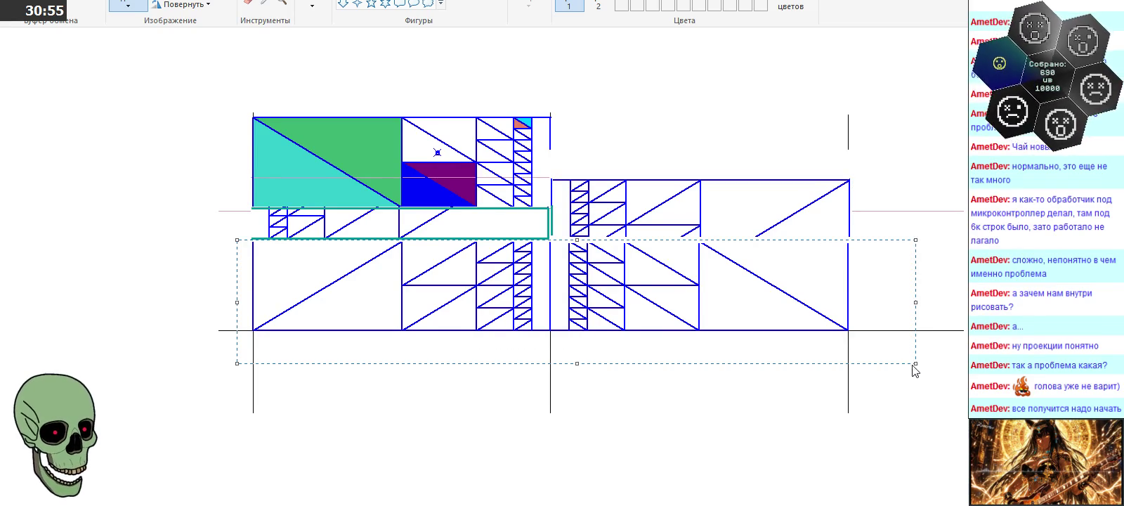
key(Delete)
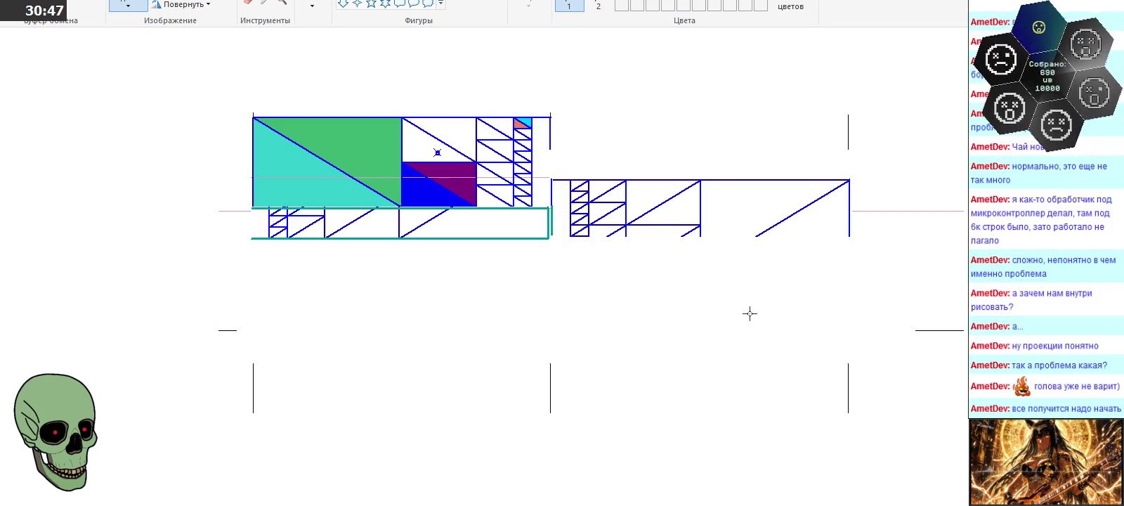
Draw a thick black horizontal line under the right block
click(541, 5)
click(555, 67)
mouse_move(850, 237)
mouse_down()
mouse_move(472, 244)
mouse_move(552, 237)
mouse_up()
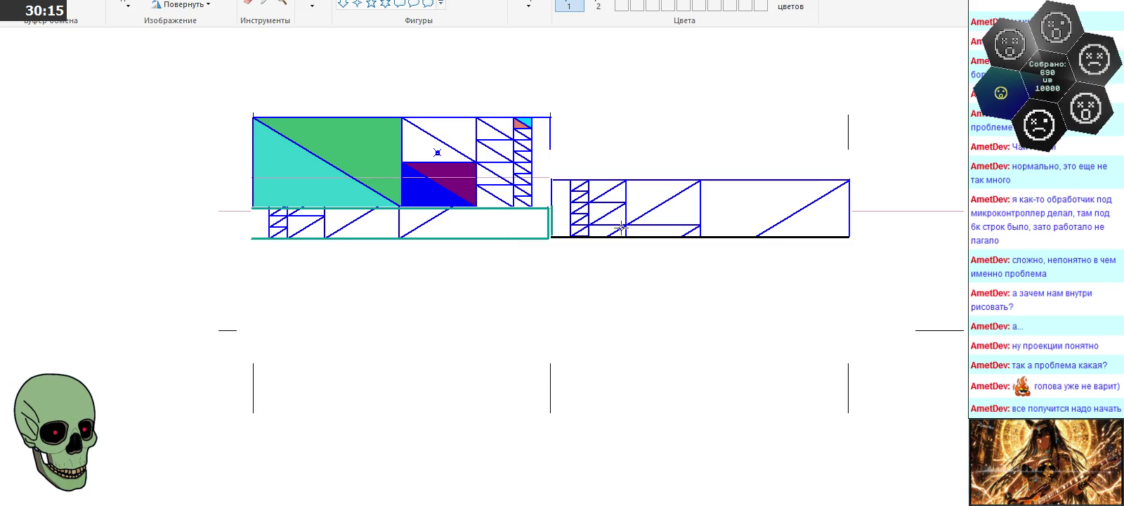
key(alt+Tab)
scroll(634, 284, down, 3)
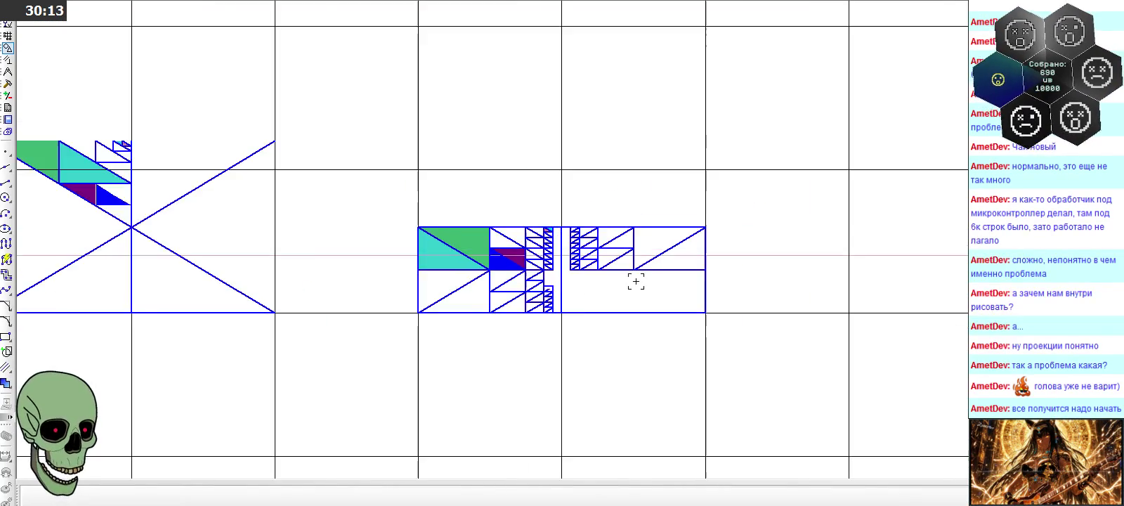
scroll(634, 283, down, 3)
scroll(692, 285, down, 2)
scroll(257, 274, up, 3)
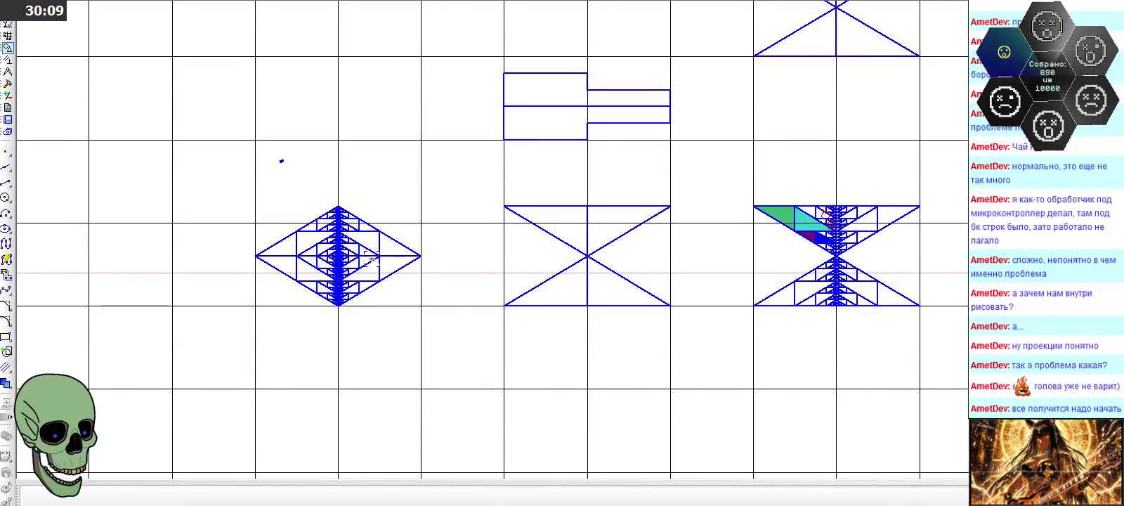
scroll(235, 242, down, 1)
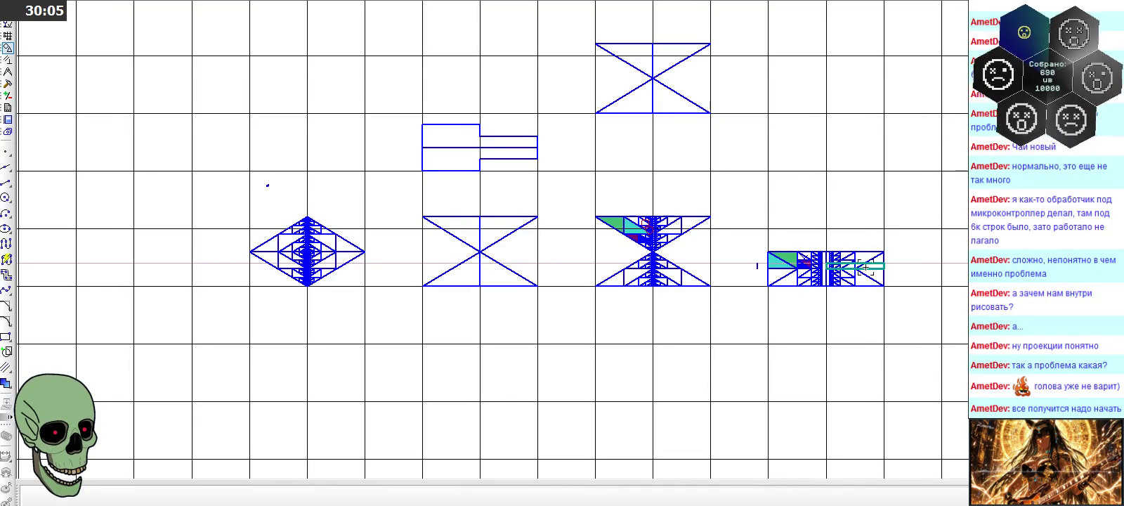
scroll(300, 246, up, 2)
scroll(300, 246, up, 3)
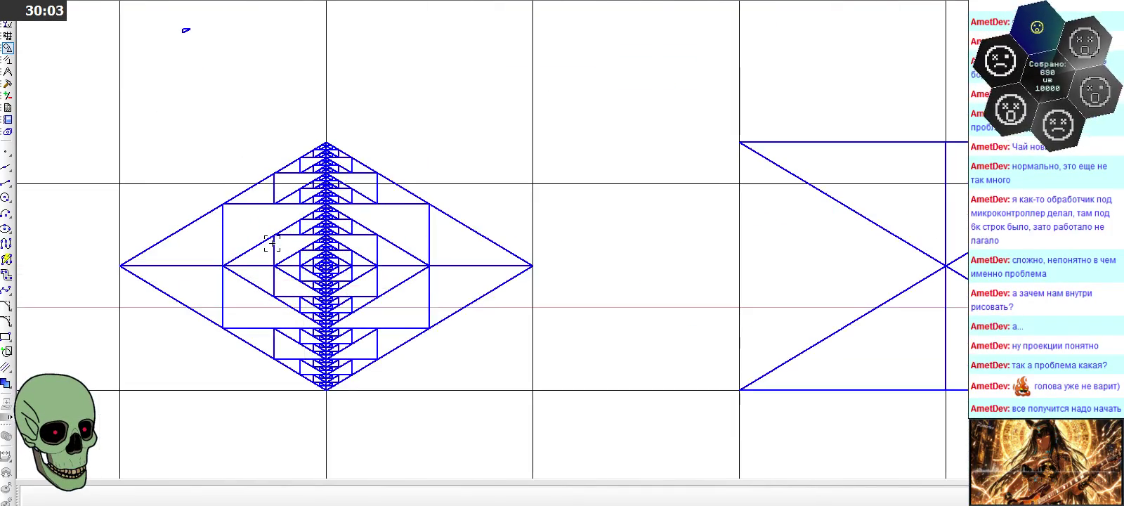
scroll(272, 243, up, 2)
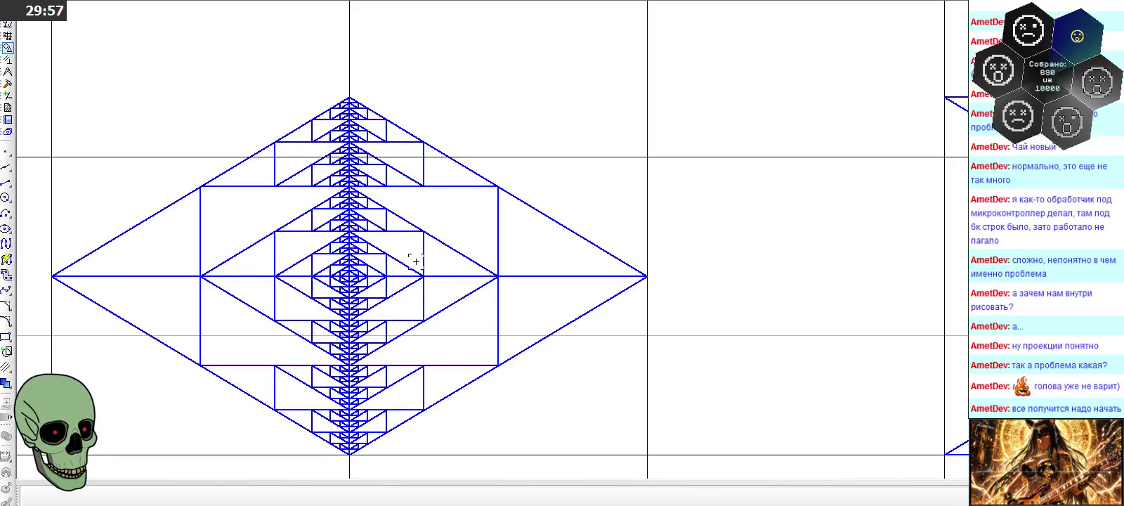
scroll(416, 262, down, 4)
scroll(362, 193, down, 3)
scroll(357, 197, down, 2)
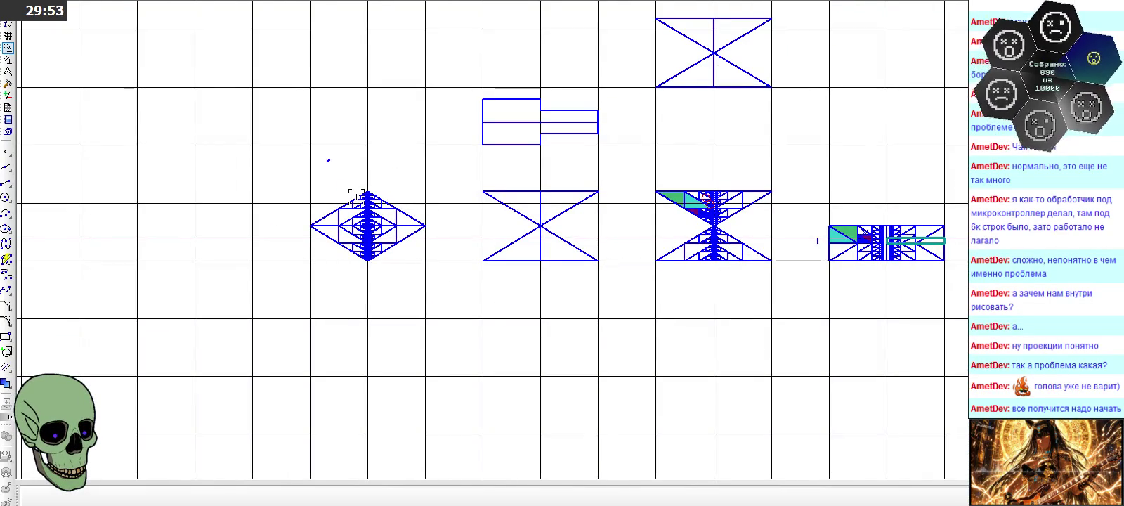
scroll(463, 225, up, 2)
scroll(861, 244, down, 3)
scroll(866, 243, up, 4)
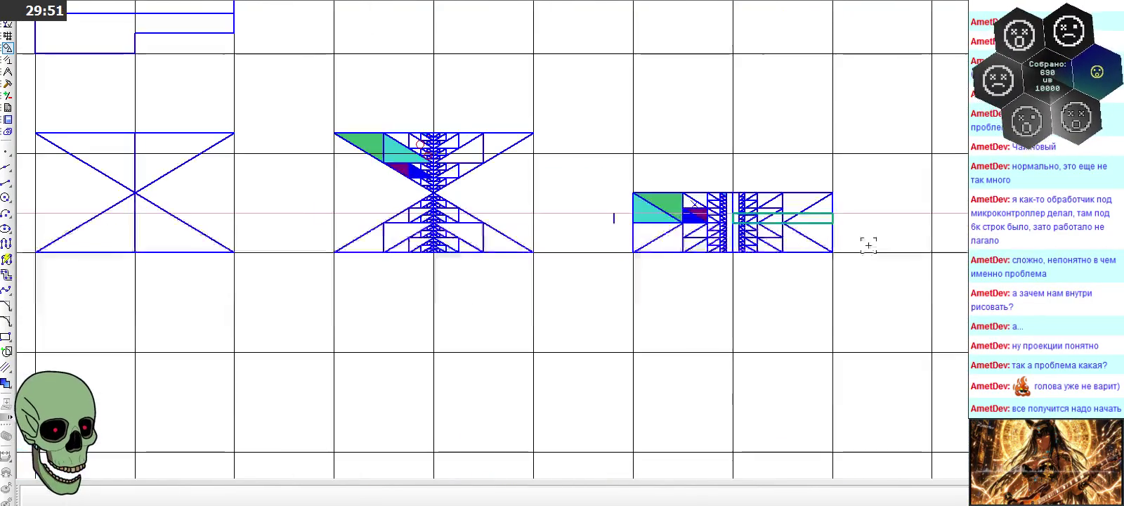
scroll(866, 232, up, 3)
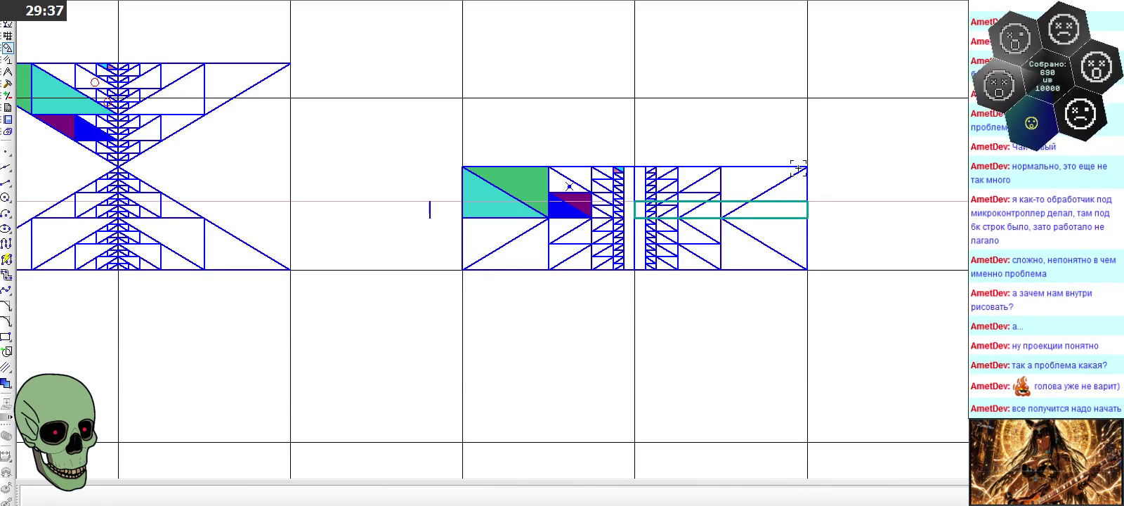
scroll(798, 168, up, 3)
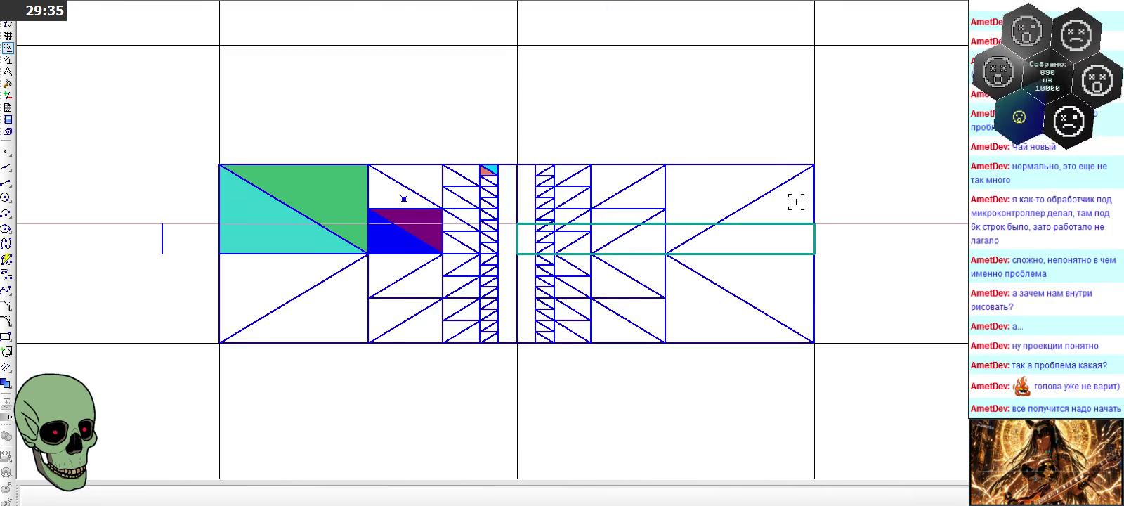
scroll(797, 241, down, 1)
scroll(801, 244, down, 2)
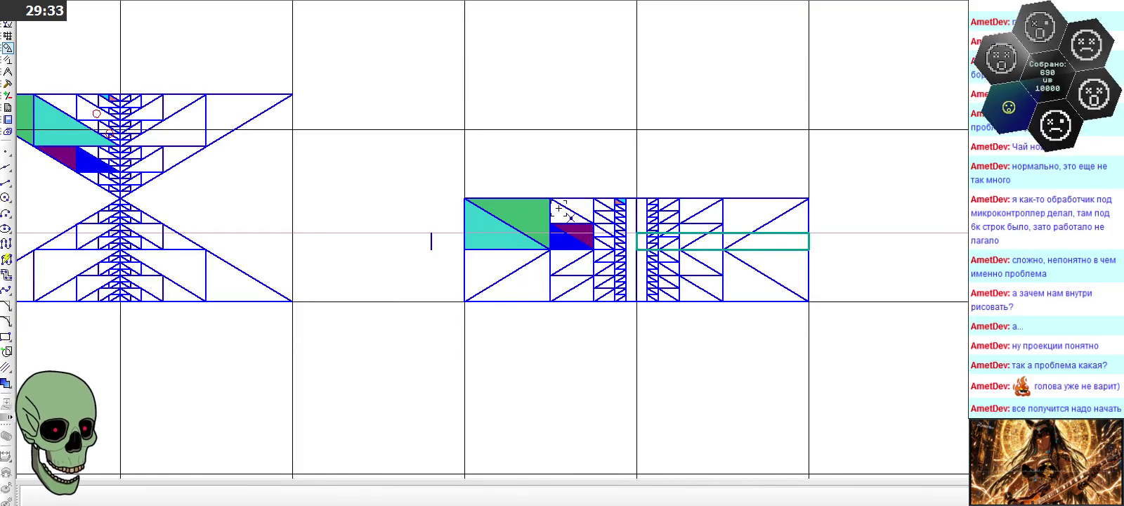
scroll(786, 246, down, 5)
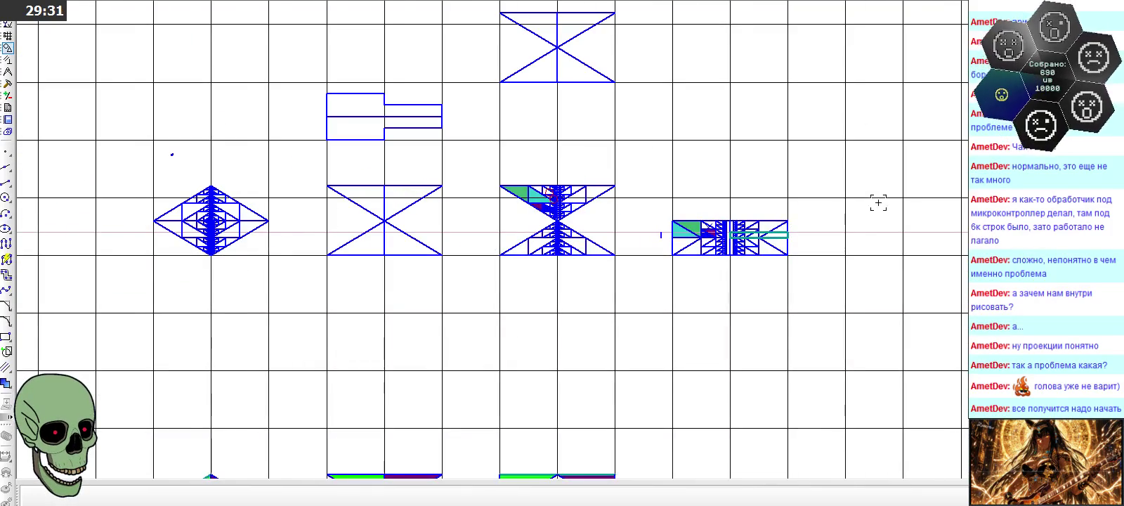
scroll(904, 203, up, 3)
scroll(643, 258, up, 3)
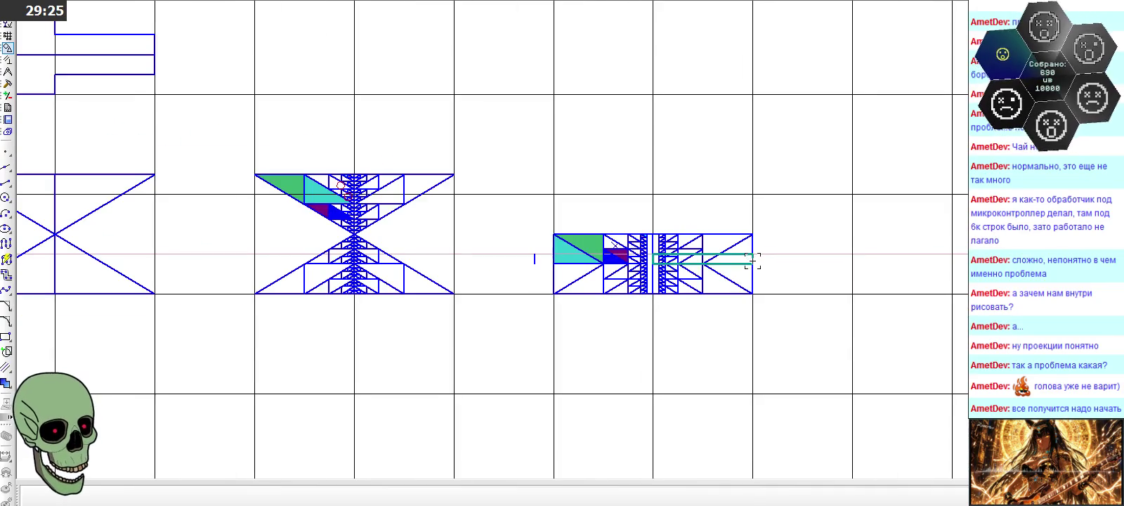
scroll(663, 258, up, 3)
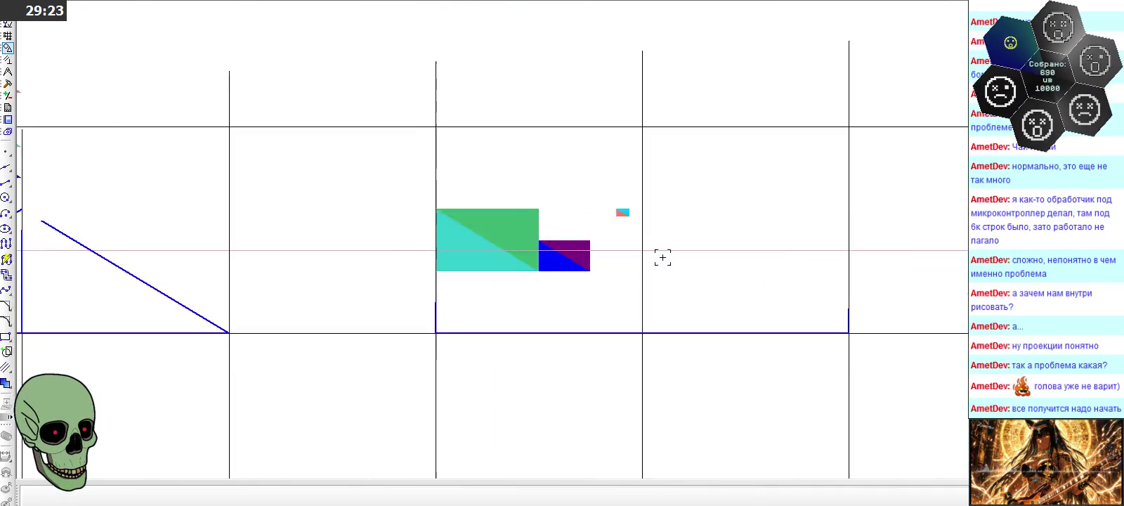
scroll(650, 260, up, 2)
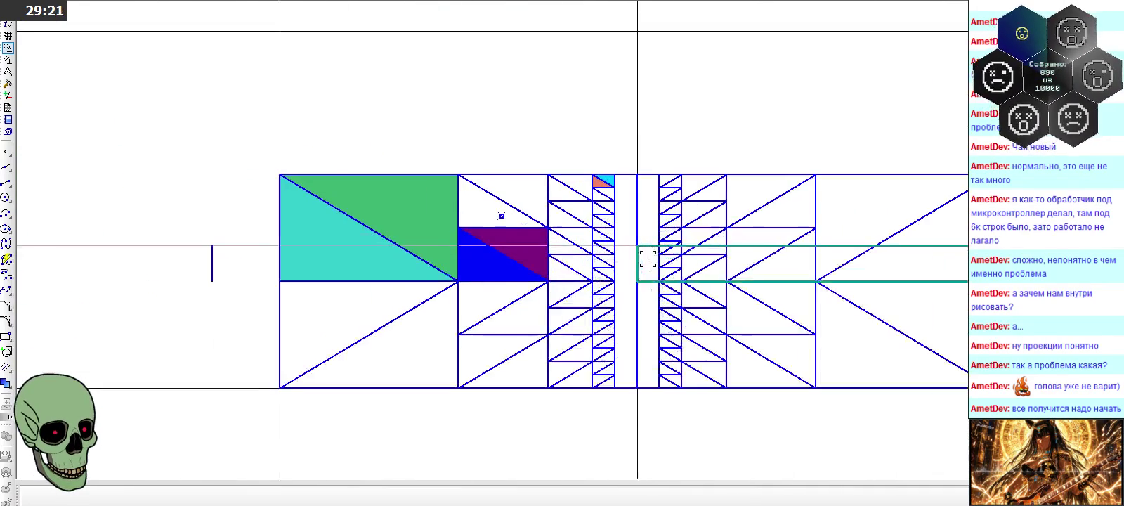
scroll(650, 260, down, 1)
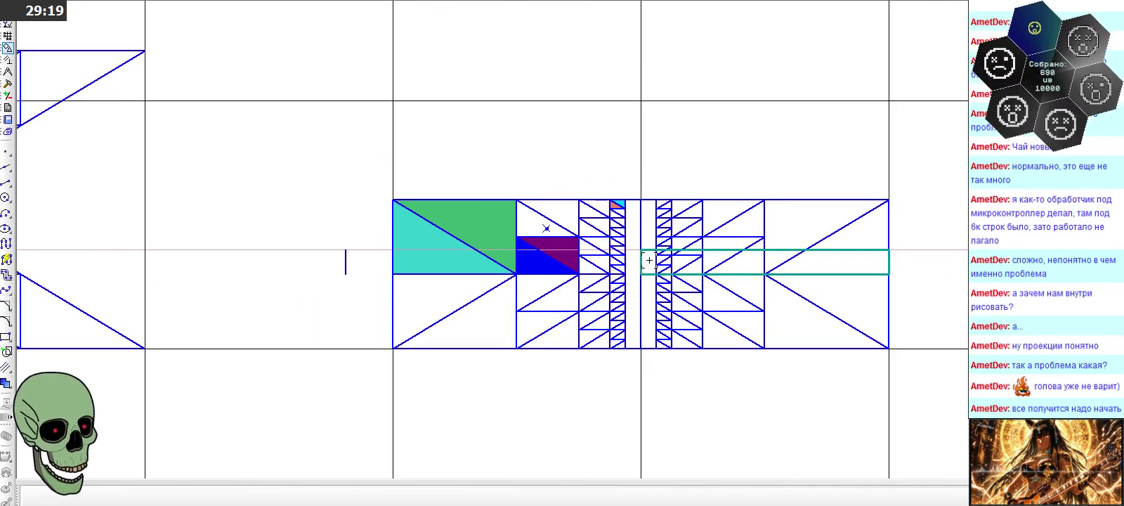
scroll(650, 260, down, 2)
scroll(650, 260, down, 2)
scroll(650, 260, down, 1)
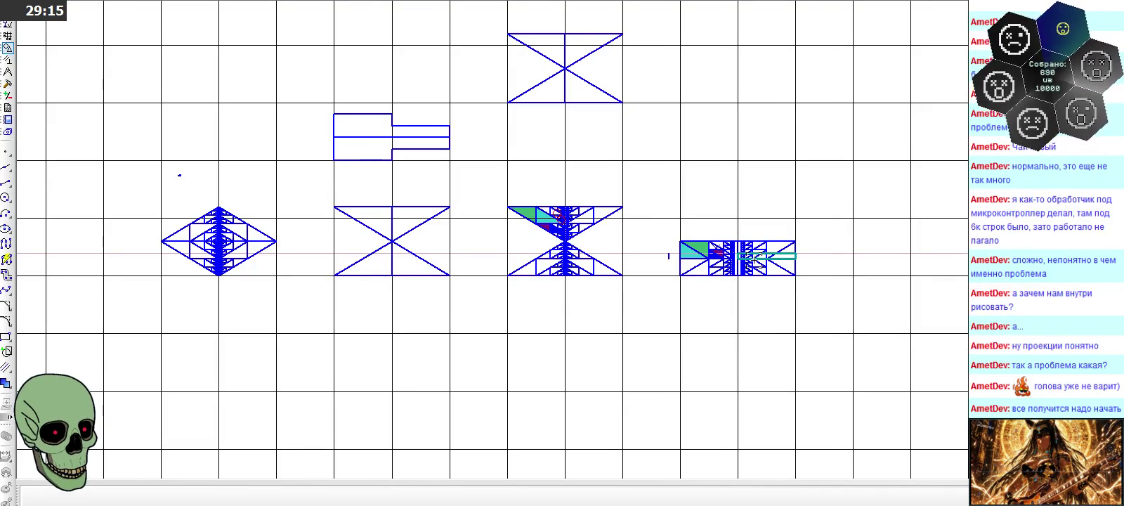
scroll(746, 261, up, 3)
scroll(746, 260, up, 2)
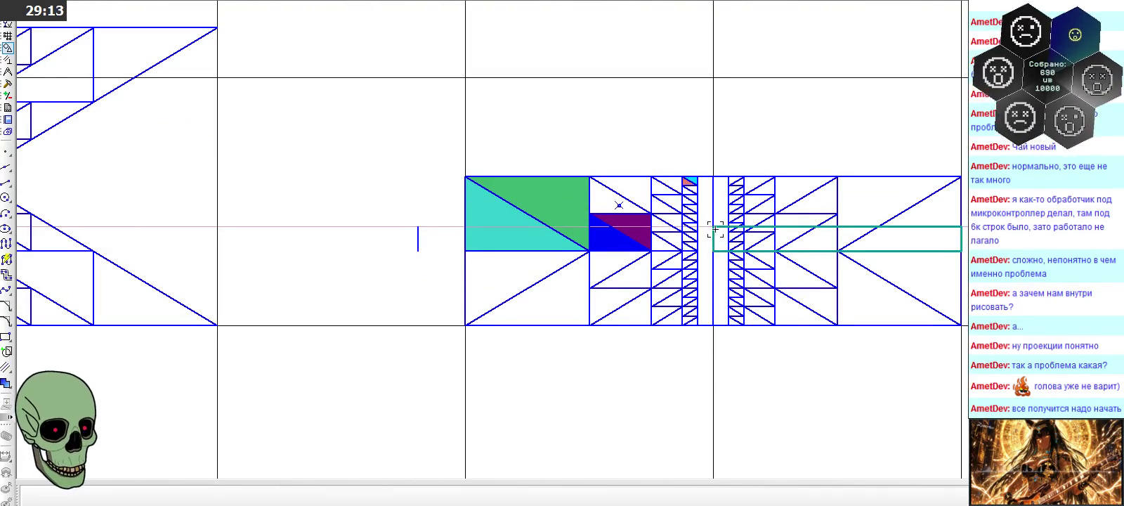
scroll(725, 238, down, 2)
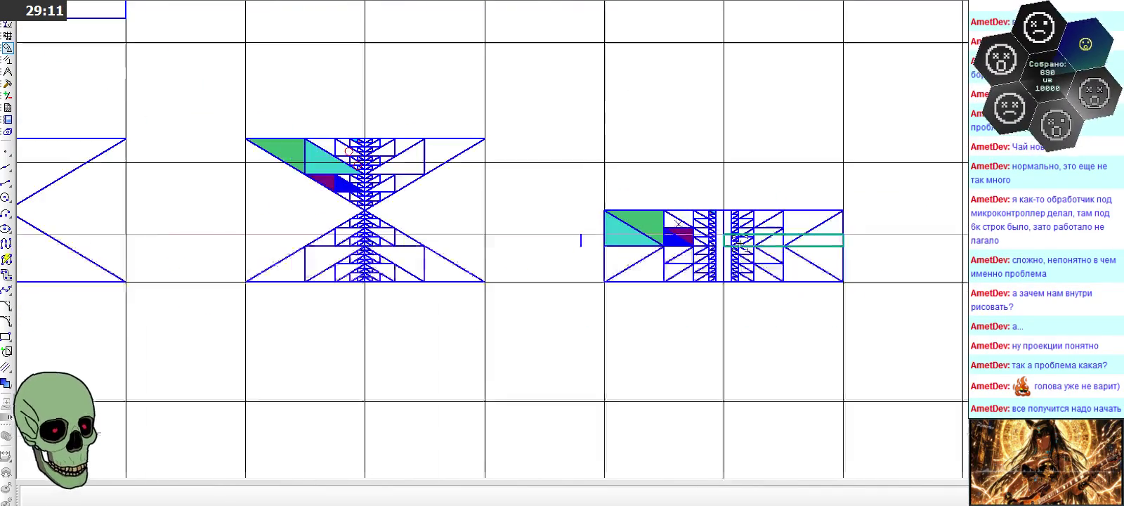
scroll(769, 241, down, 2)
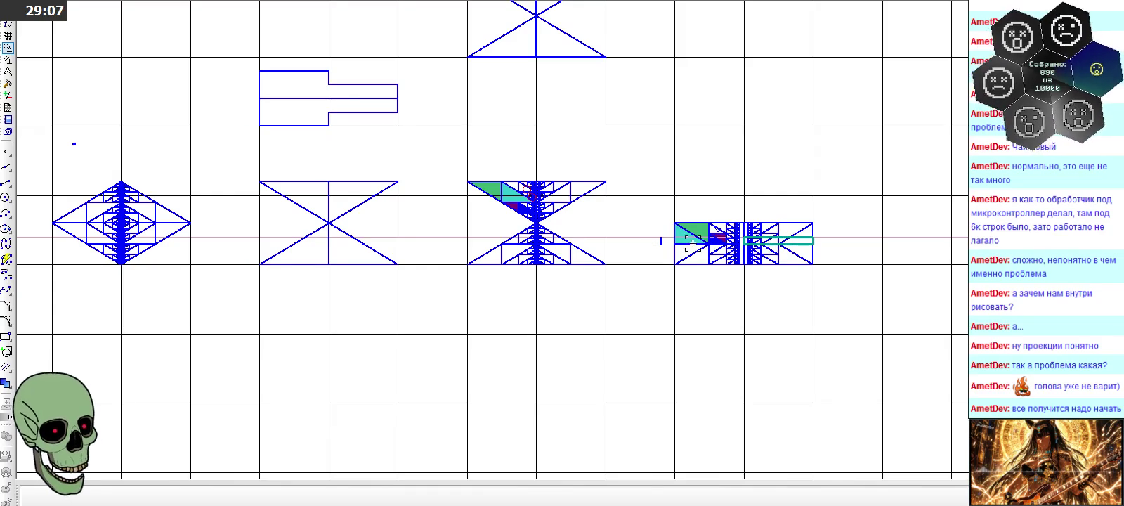
scroll(659, 252, up, 4)
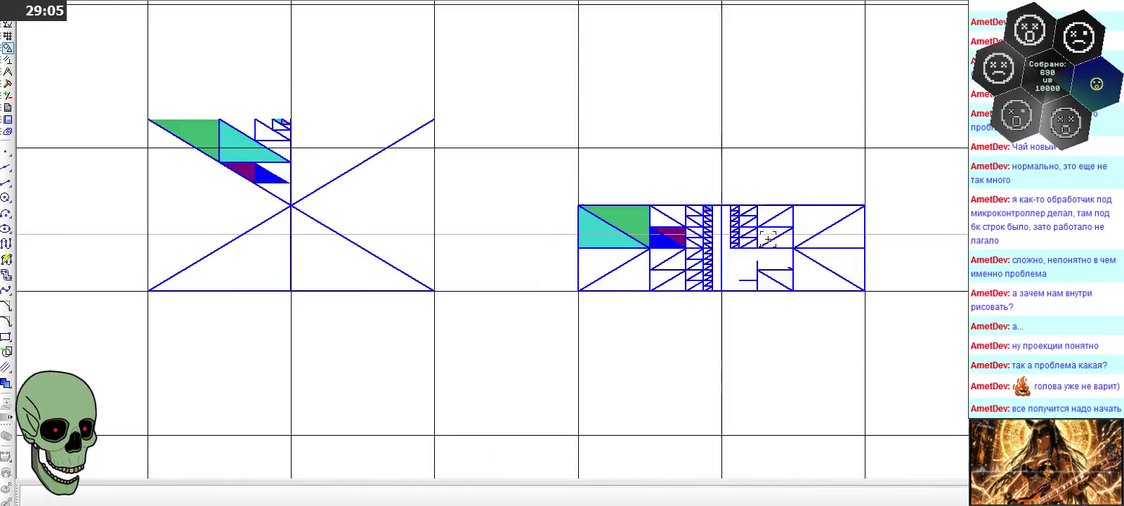
scroll(689, 246, up, 6)
scroll(692, 245, down, 1)
scroll(667, 241, down, 3)
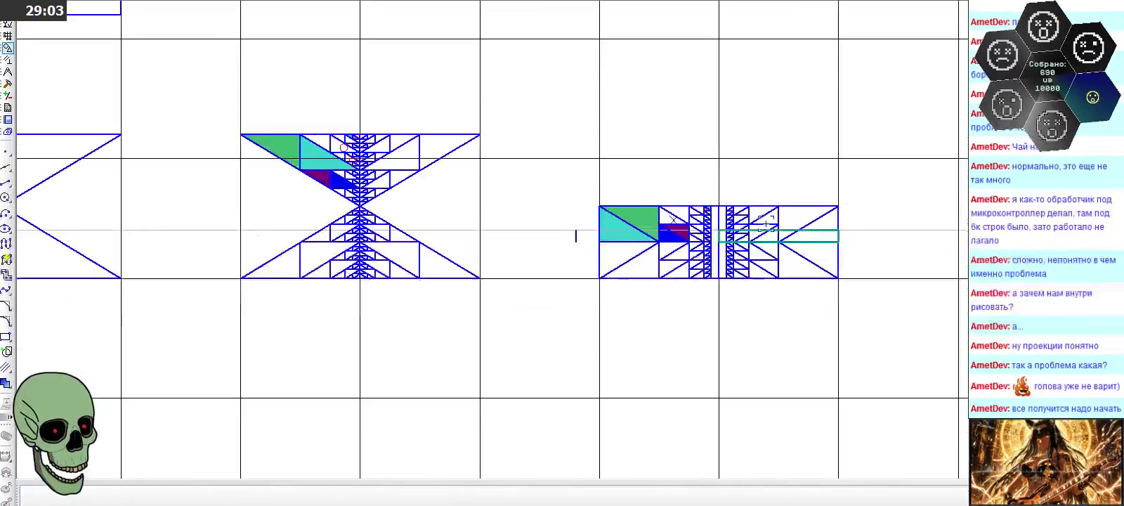
scroll(657, 230, down, 3)
scroll(675, 231, up, 3)
scroll(685, 230, up, 1)
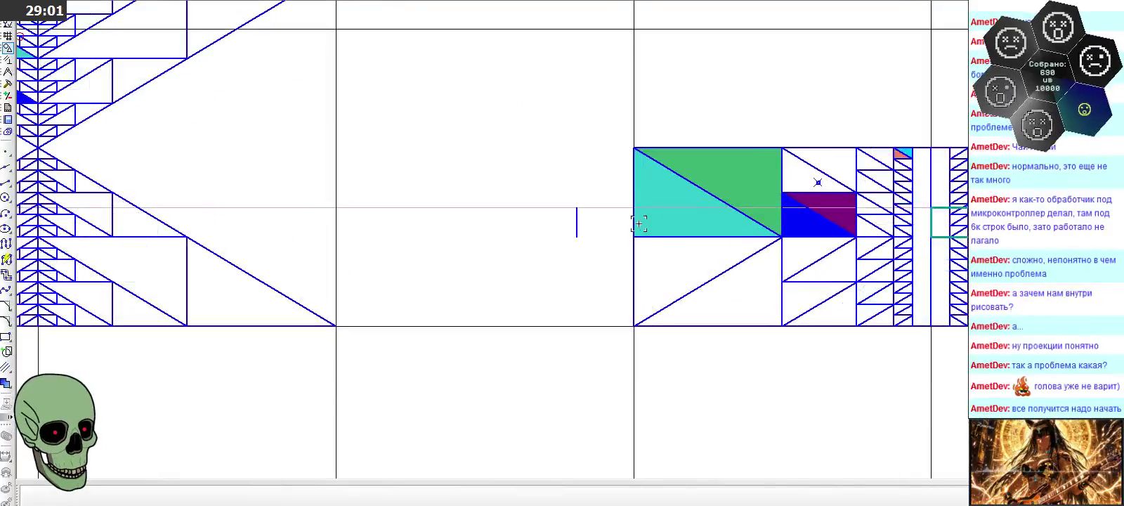
scroll(435, 208, down, 4)
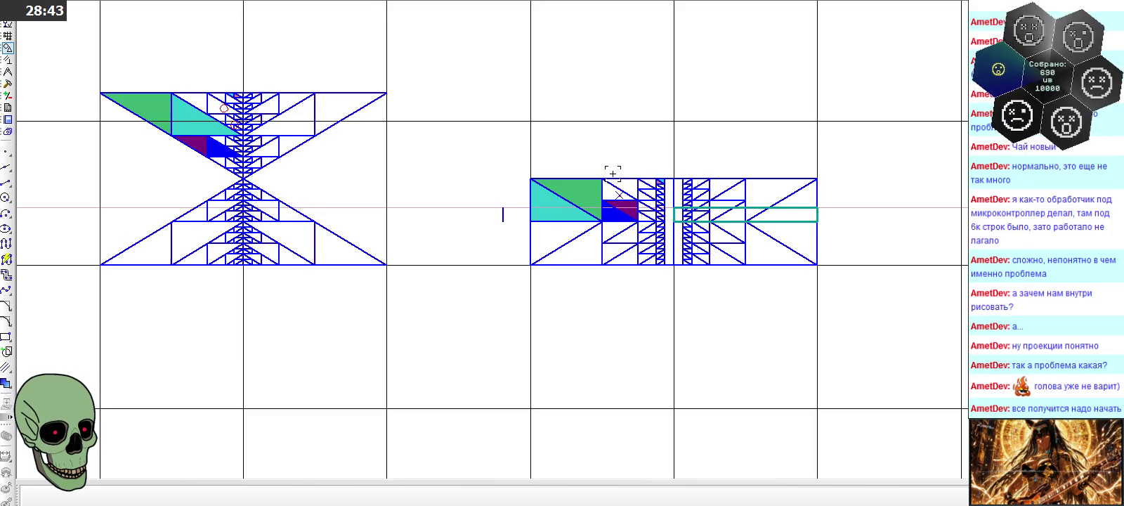
scroll(620, 173, down, 3)
scroll(728, 173, down, 2)
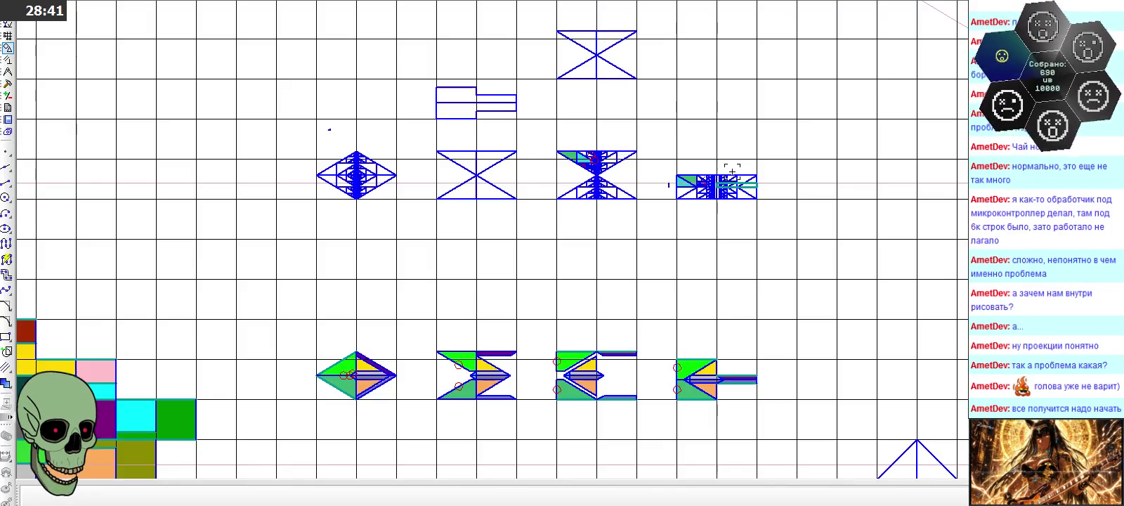
scroll(328, 166, up, 2)
scroll(331, 167, up, 4)
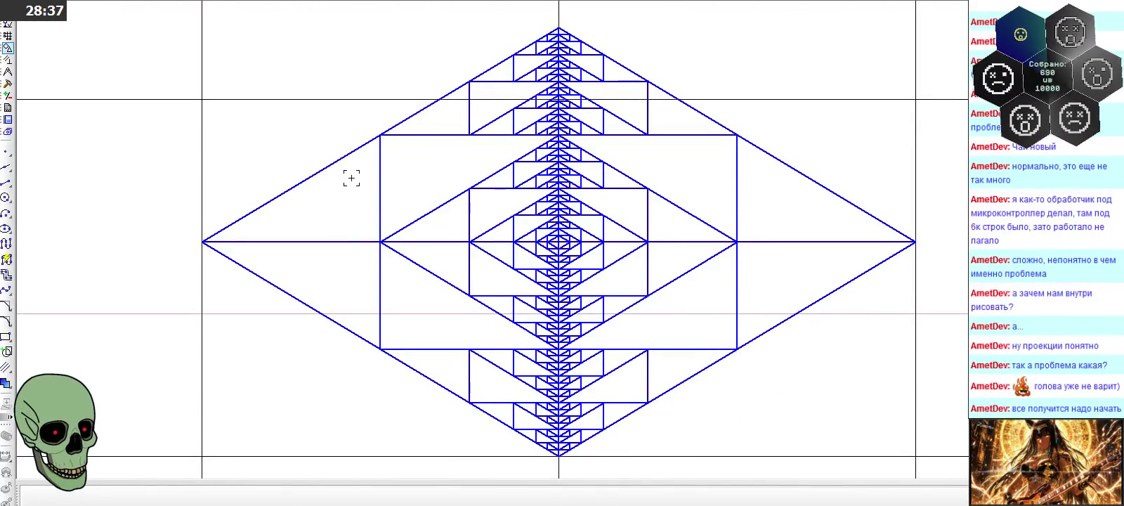
scroll(351, 116, down, 2)
scroll(352, 121, down, 2)
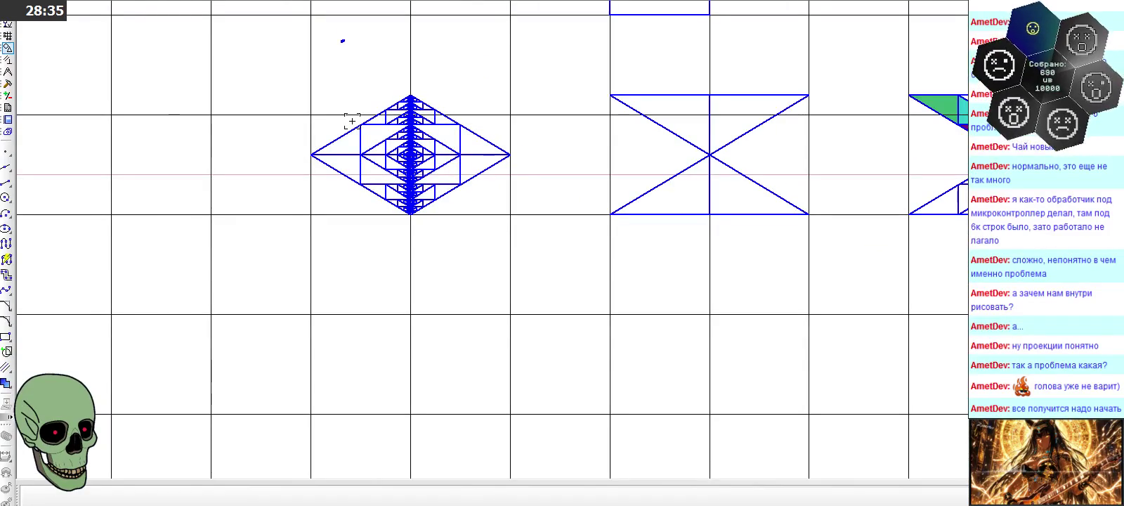
scroll(414, 99, down, 2)
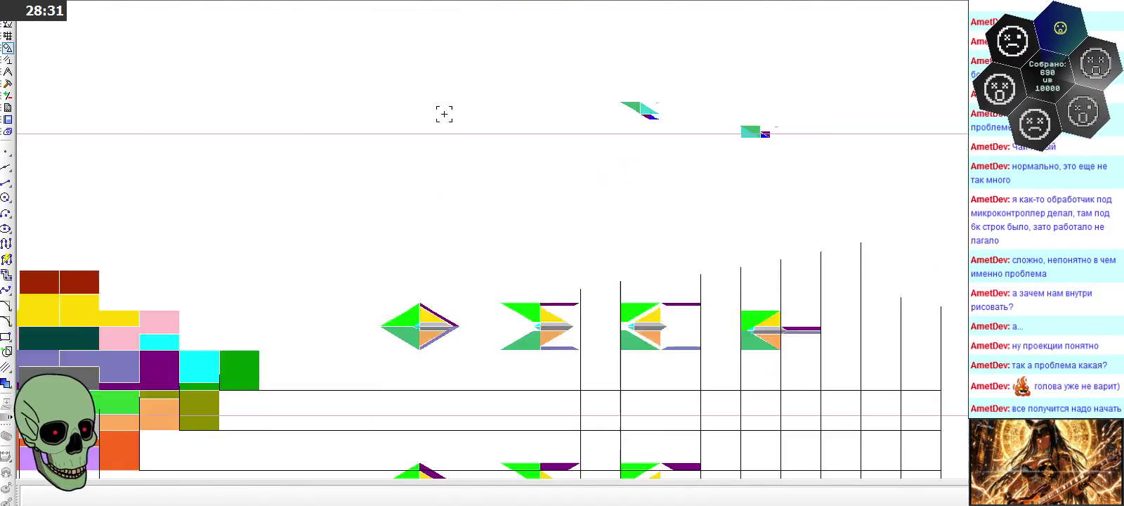
scroll(445, 112, down, 2)
scroll(474, 151, up, 2)
scroll(475, 151, up, 2)
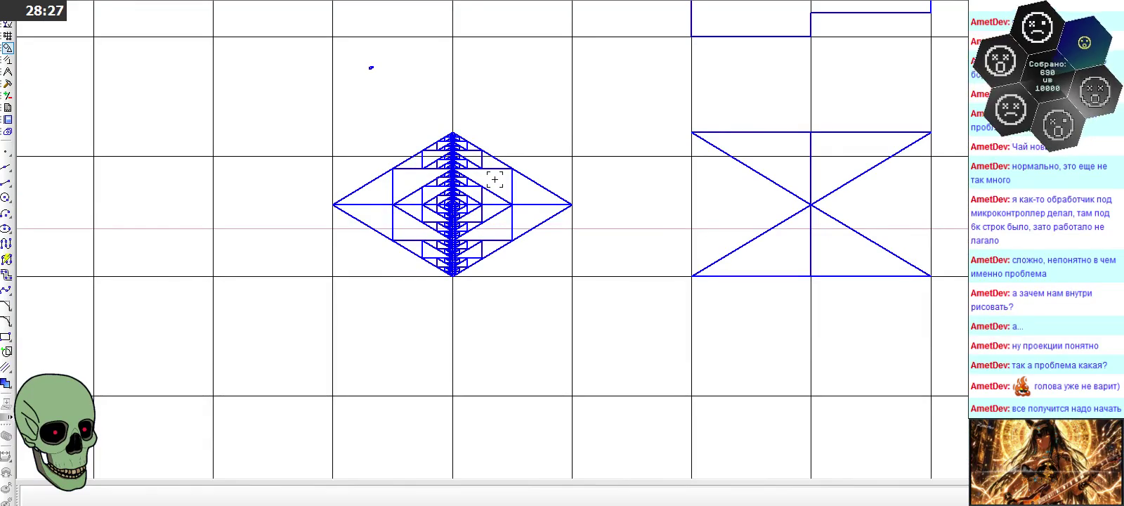
drag(296, 115, 614, 304)
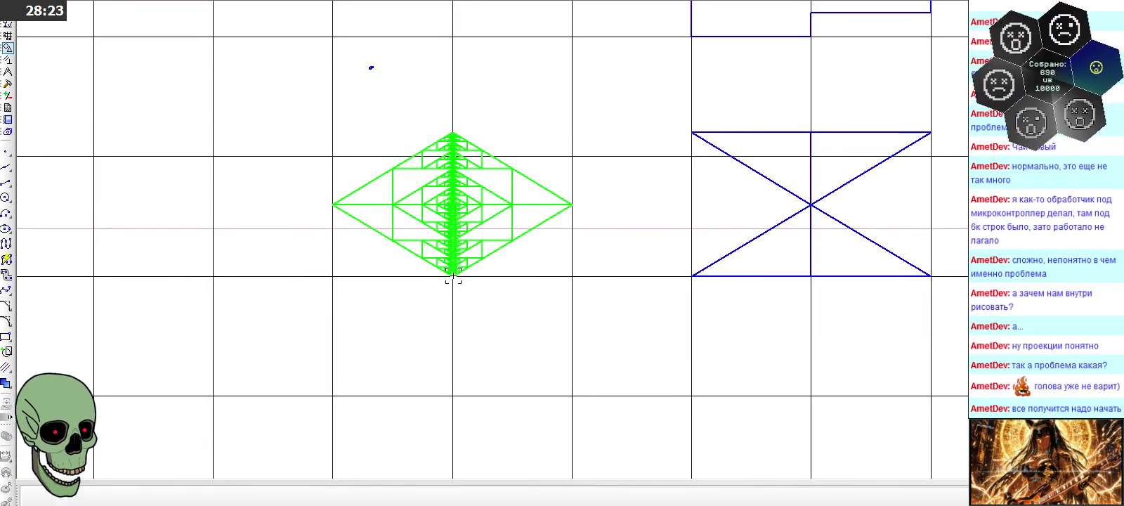
mouse_move(453, 277)
mouse_down()
mouse_move(457, 209)
mouse_move(454, 276)
mouse_up()
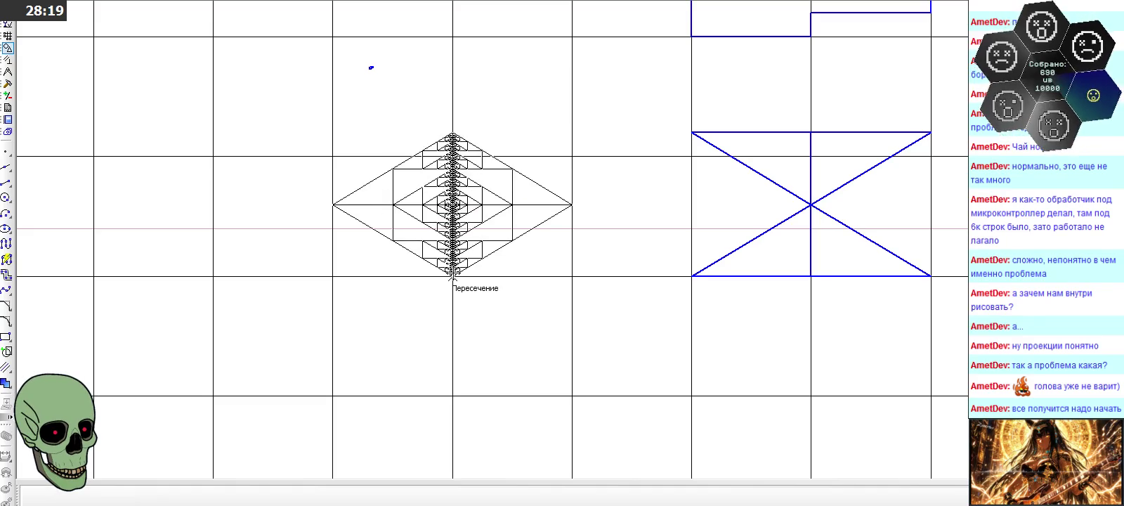
click(467, 306)
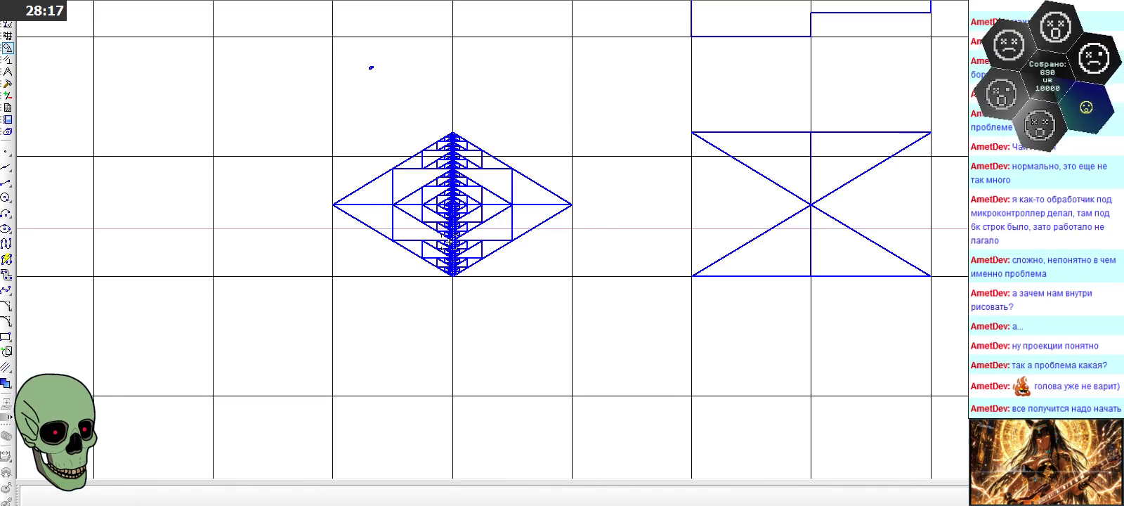
scroll(344, 179, up, 2)
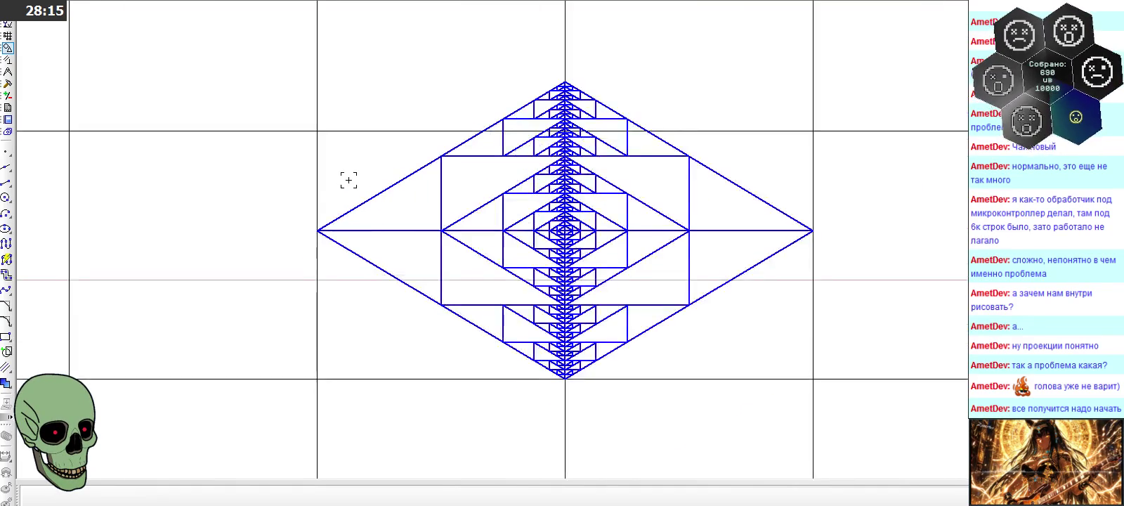
scroll(352, 186, up, 1)
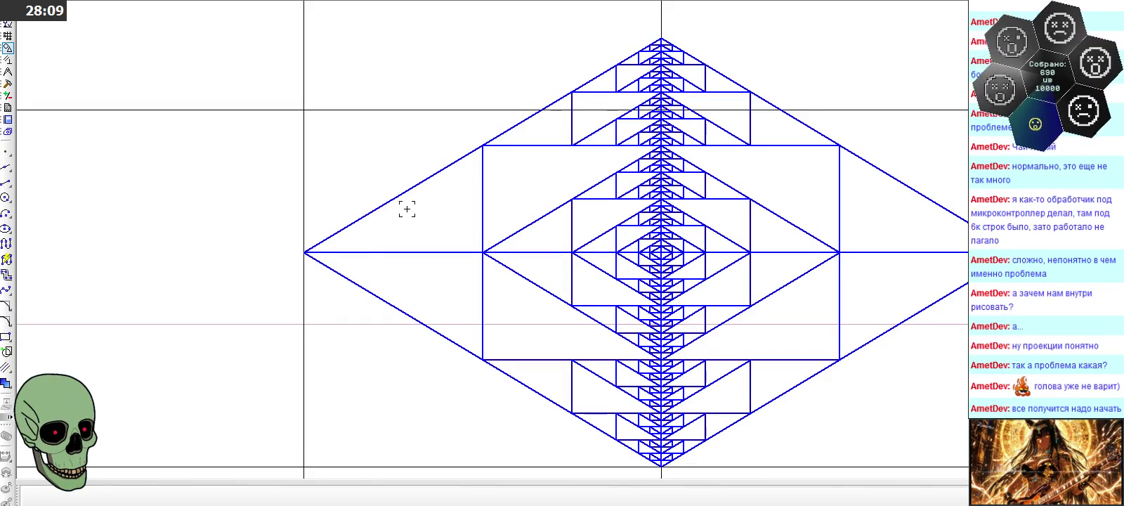
click(6, 182)
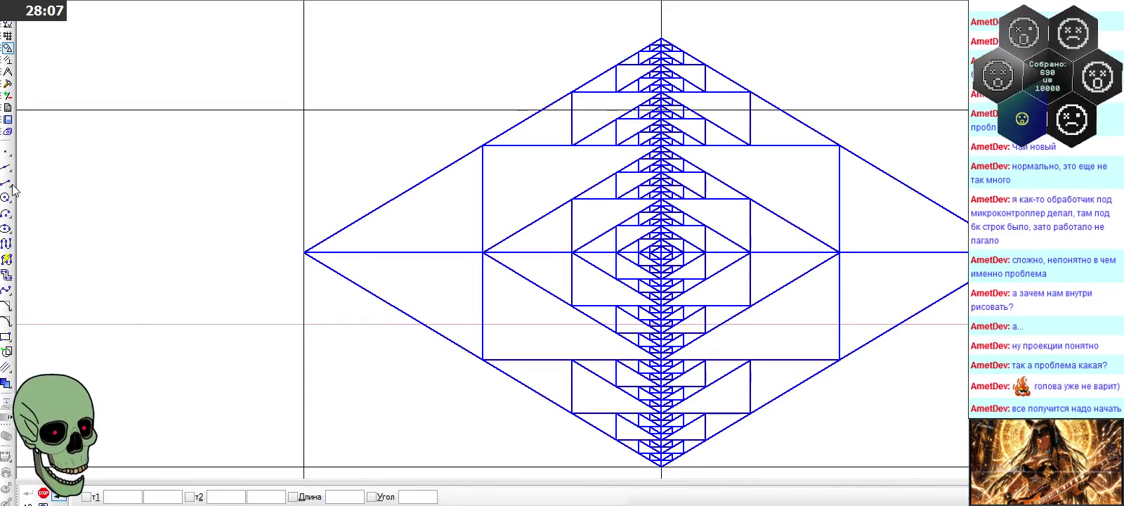
click(551, 495)
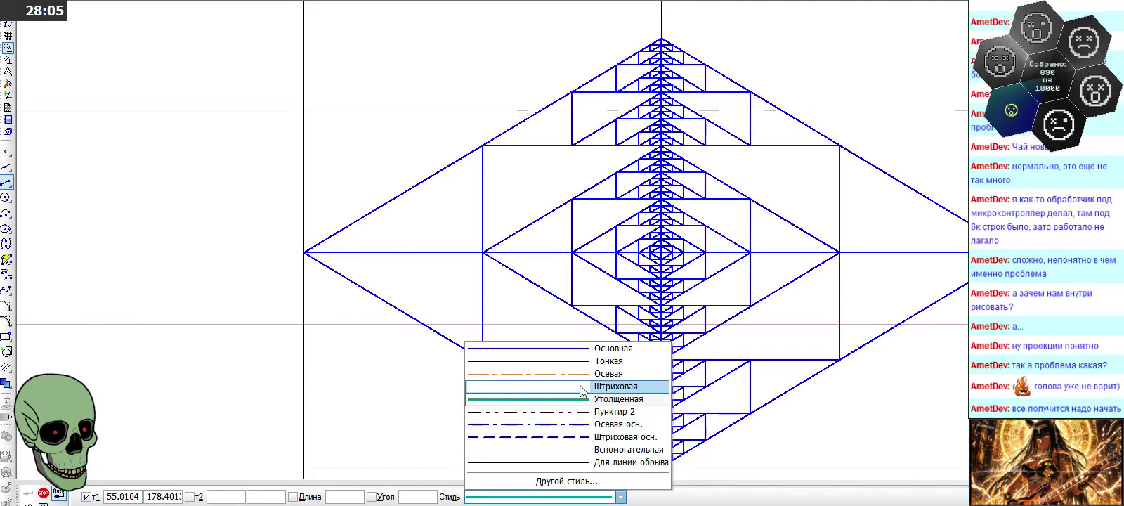
click(548, 397)
click(423, 252)
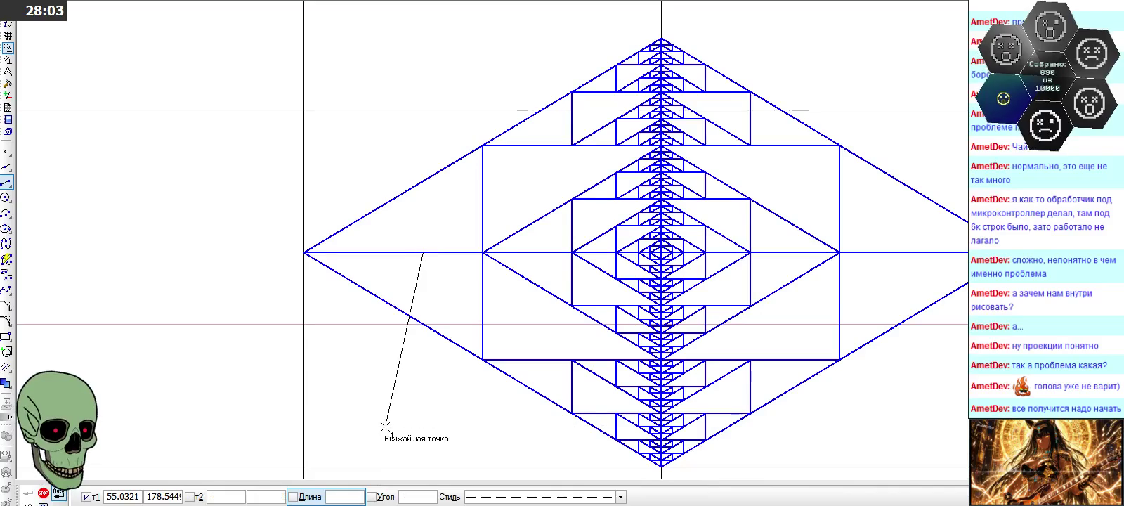
scroll(416, 254, down, 1)
click(382, 255)
click(353, 386)
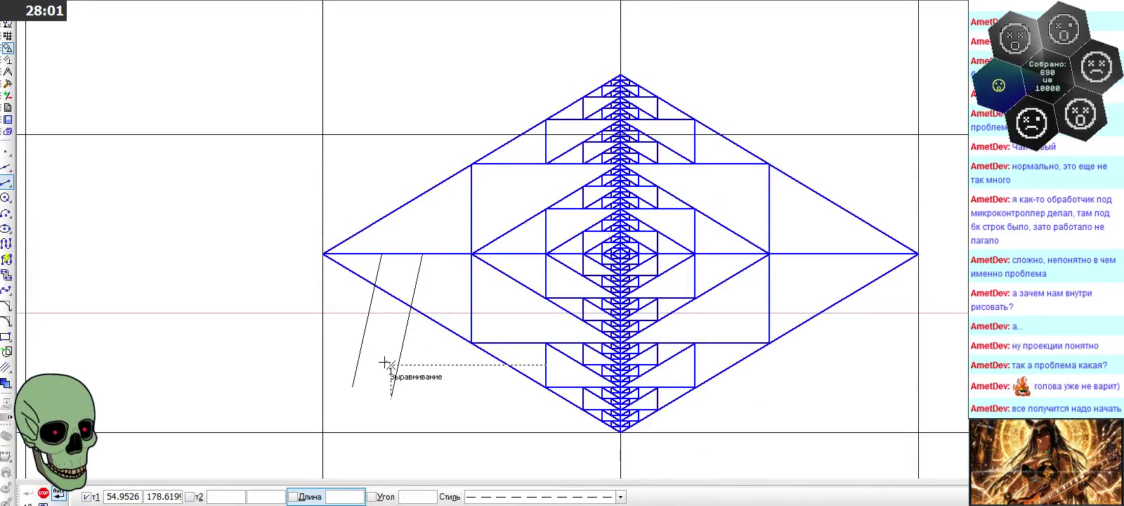
click(448, 253)
click(422, 411)
key(ctrl+z)
key(ctrl+z)
key(ctrl+z)
scroll(303, 130, down, 2)
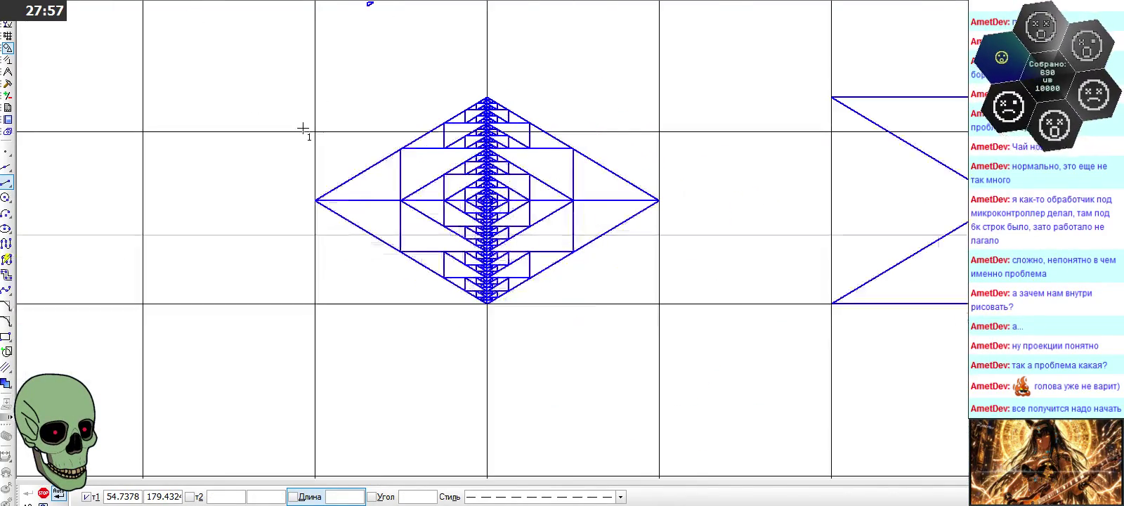
scroll(303, 129, down, 1)
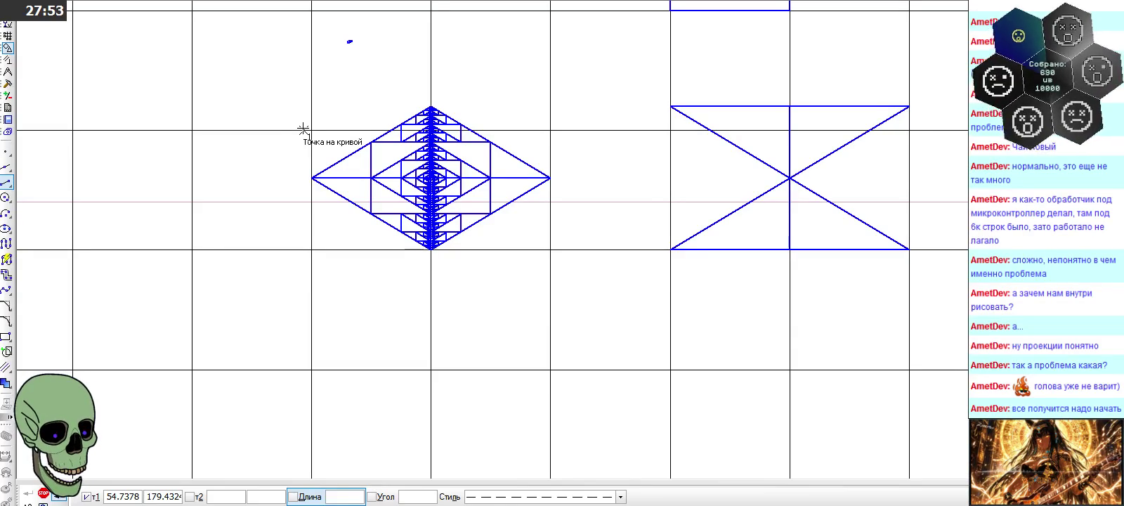
click(44, 492)
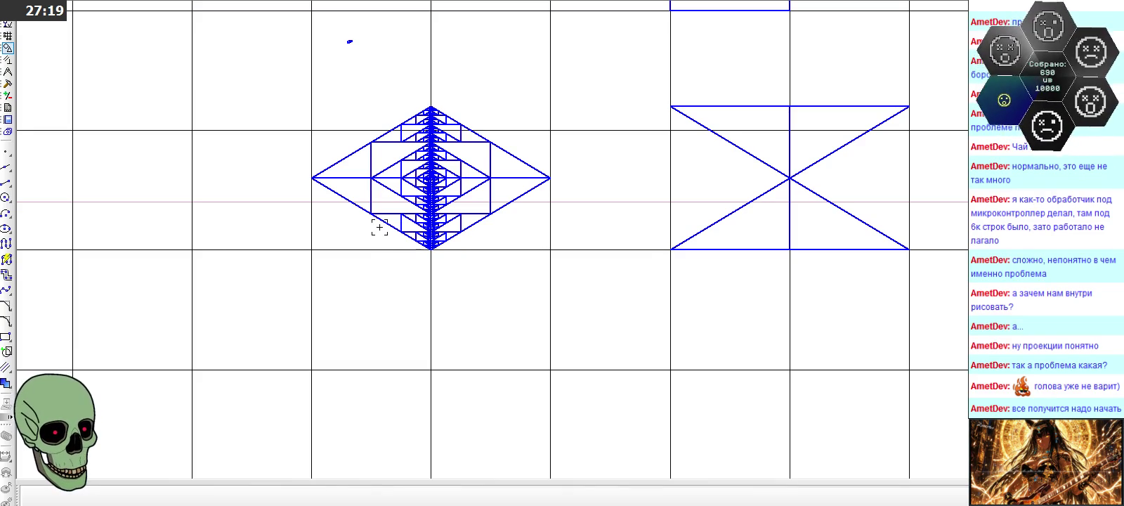
scroll(497, 131, down, 5)
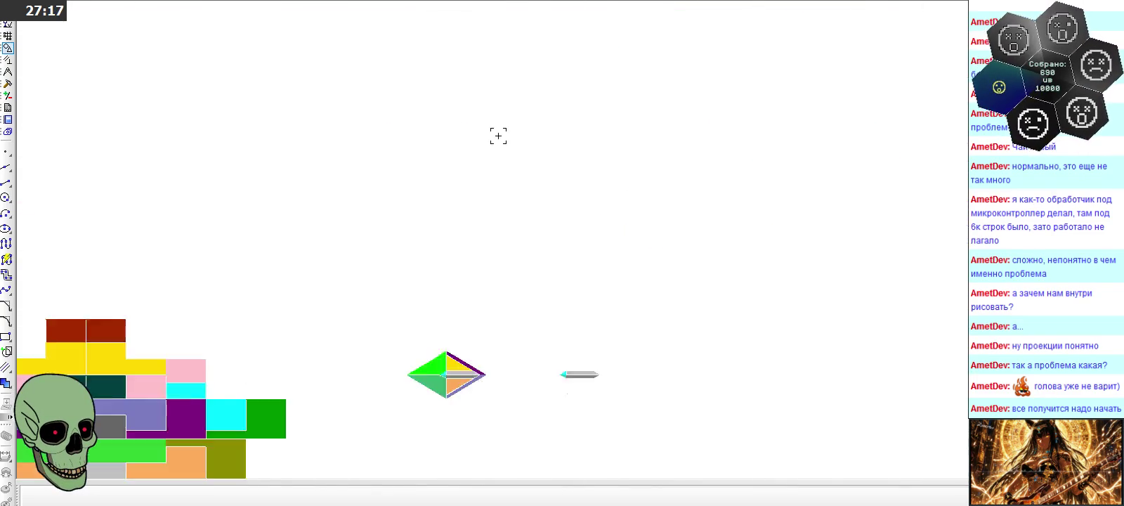
scroll(502, 113, up, 3)
scroll(442, 265, up, 2)
drag(364, 186, 513, 298)
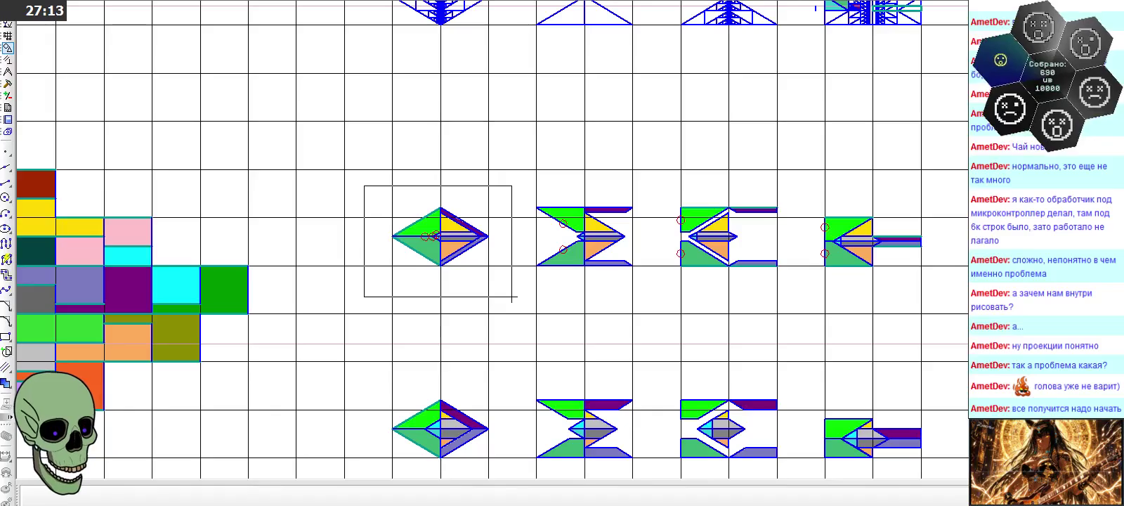
click(513, 298)
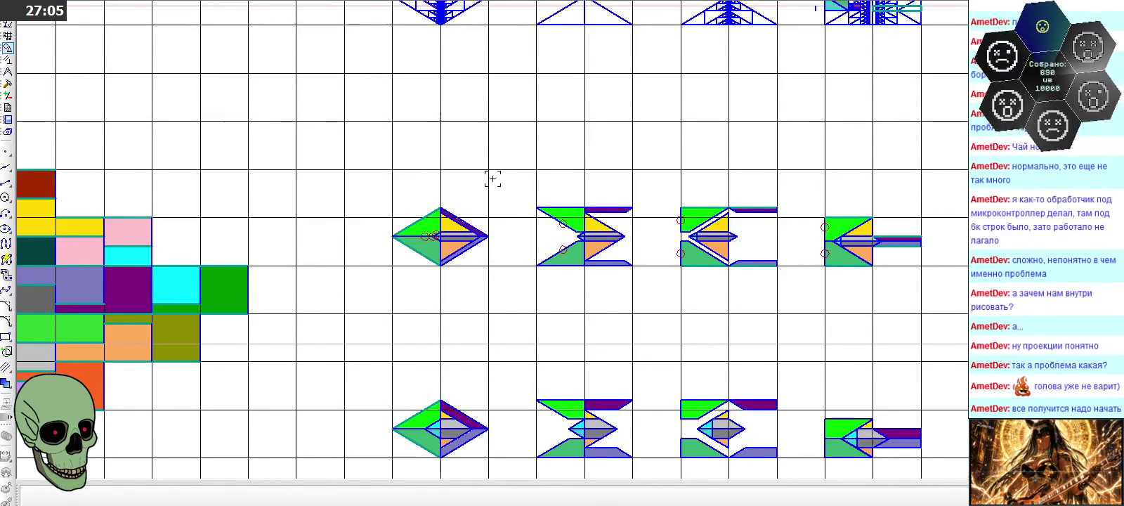
scroll(492, 179, down, 1)
scroll(470, 223, down, 2)
scroll(469, 223, down, 1)
scroll(512, 127, up, 2)
scroll(513, 127, up, 2)
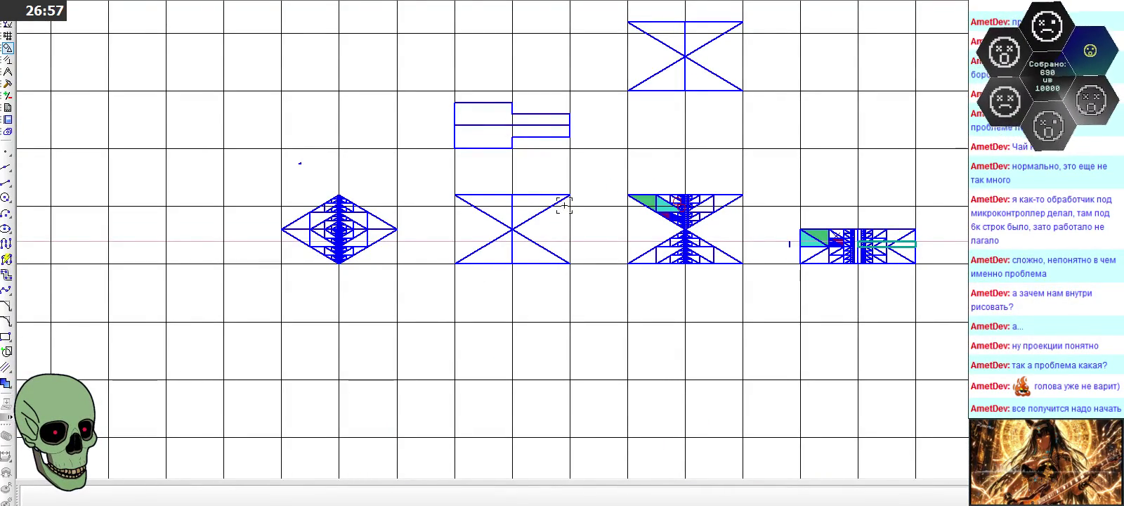
scroll(966, 243, up, 2)
scroll(966, 242, up, 3)
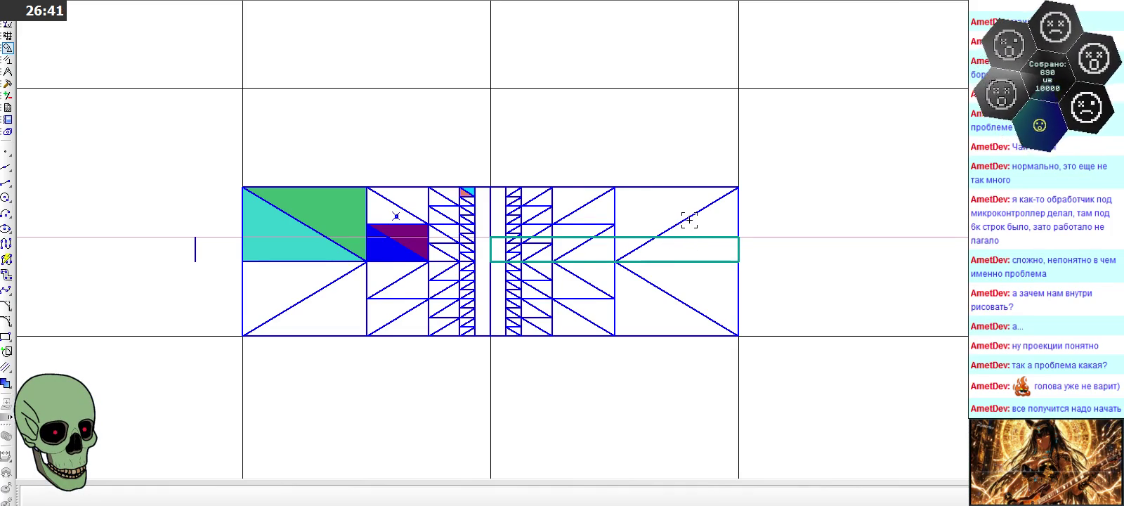
scroll(741, 204, down, 5)
scroll(742, 203, down, 1)
scroll(741, 204, down, 1)
scroll(741, 203, up, 4)
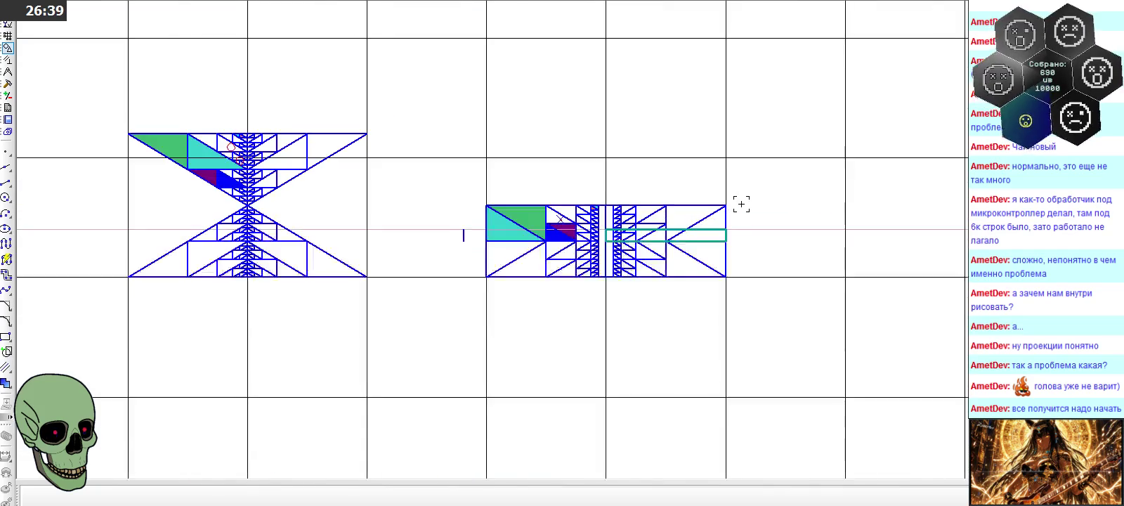
scroll(742, 204, up, 3)
scroll(741, 203, down, 3)
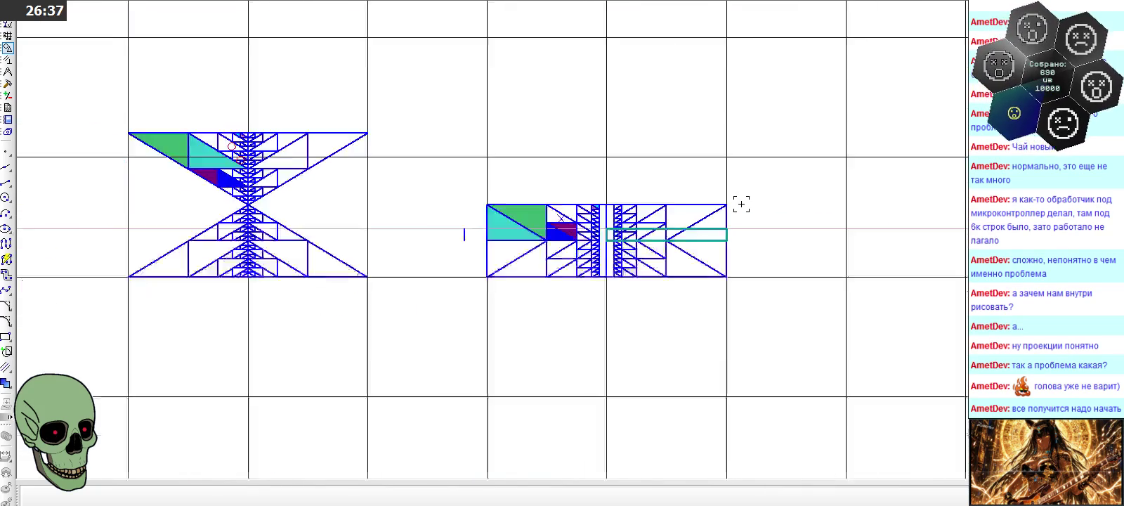
scroll(741, 204, down, 5)
scroll(222, 196, up, 4)
scroll(222, 196, up, 4)
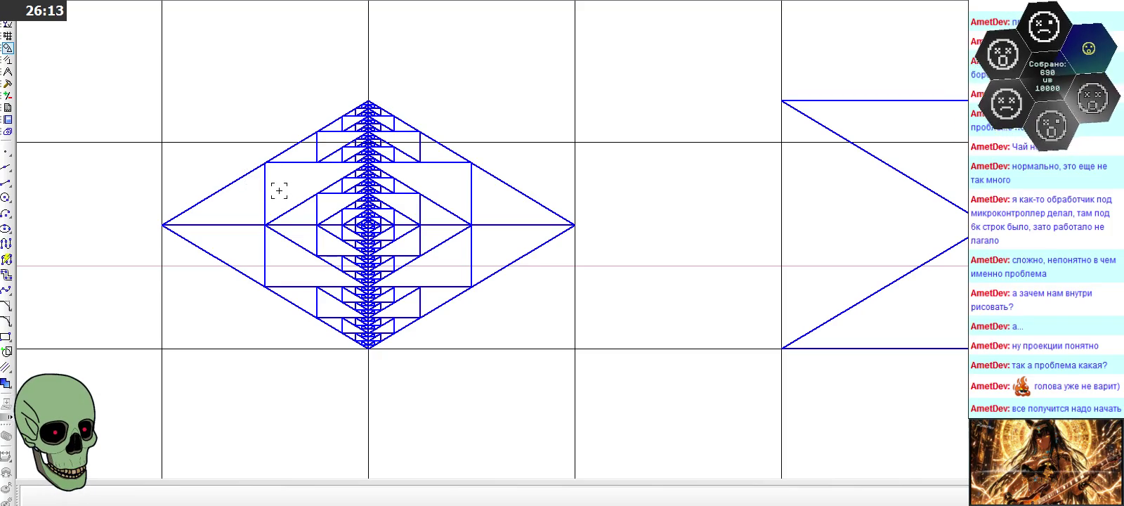
scroll(211, 168, down, 2)
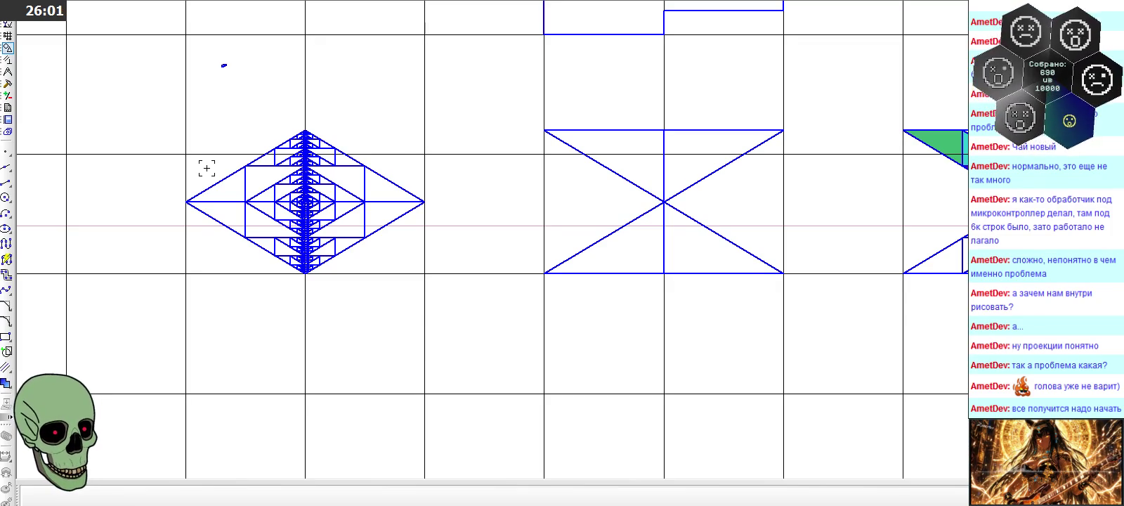
Check the triangle view's top and bottom horizontal lines, then pan to the diamond view
scroll(207, 168, down, 3)
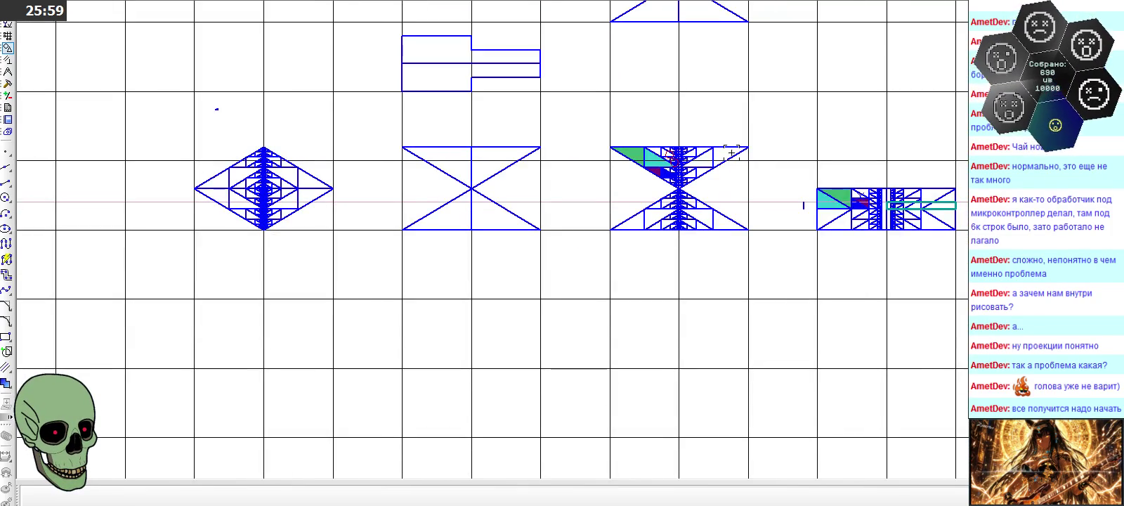
scroll(757, 156, up, 4)
scroll(762, 157, up, 3)
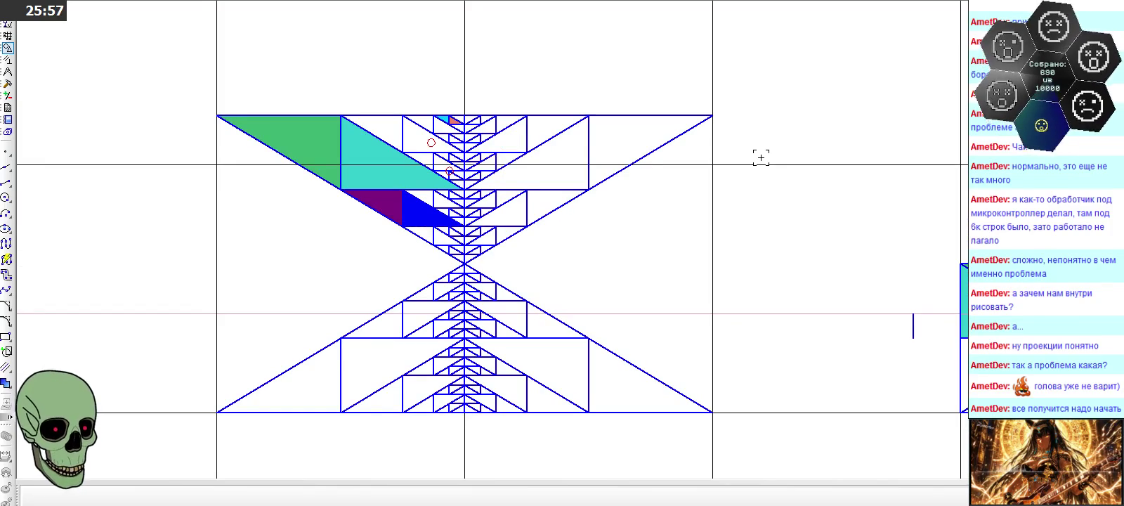
click(383, 115)
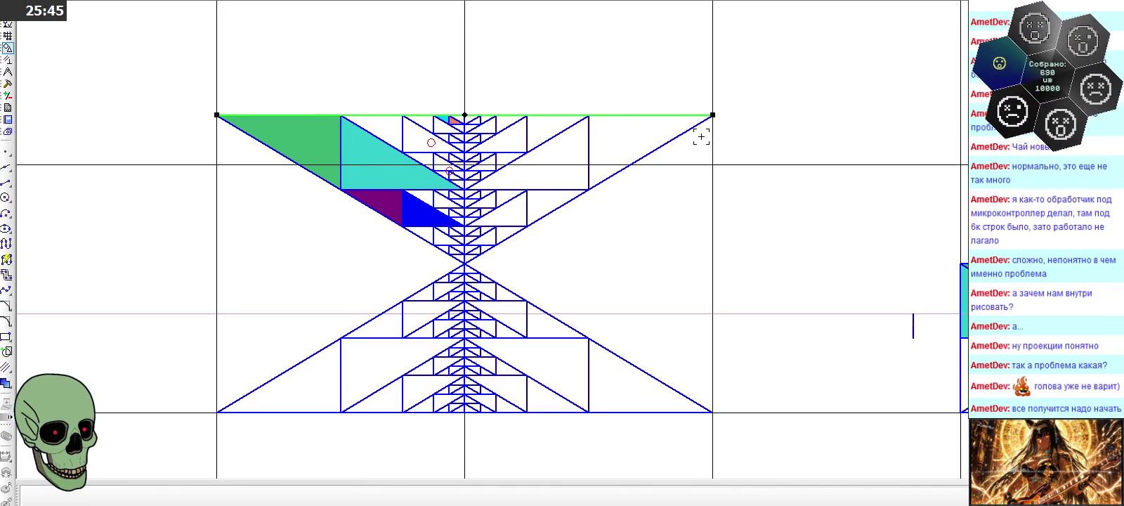
click(690, 156)
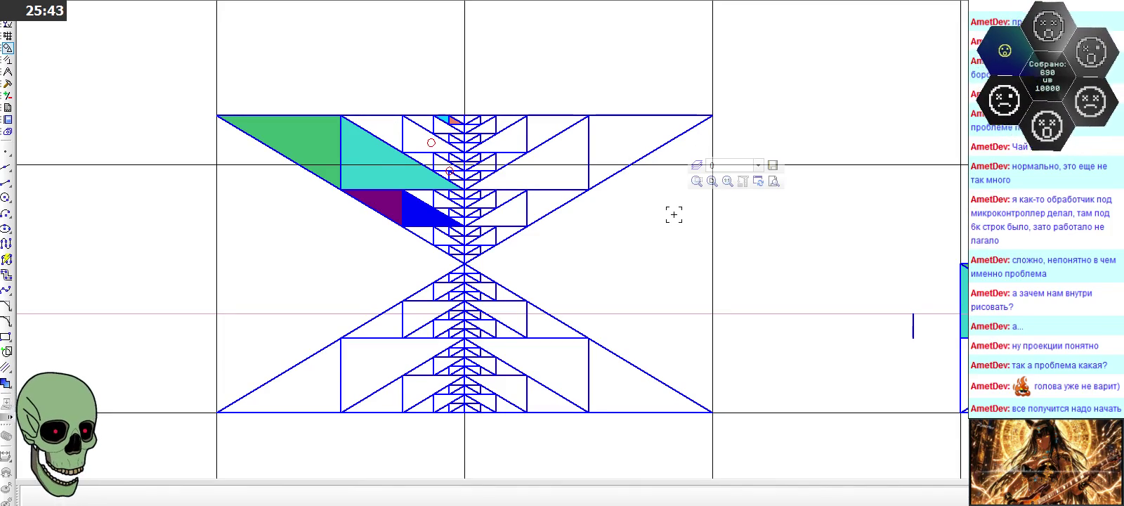
click(436, 413)
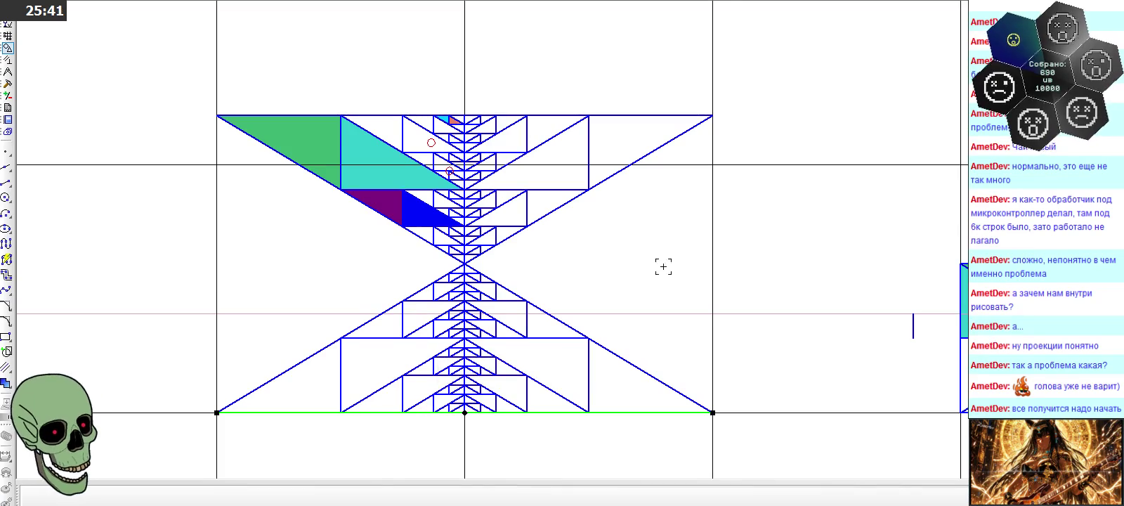
scroll(679, 246, down, 2)
scroll(679, 246, down, 2)
middle_drag(113, 256, 205, 255)
scroll(206, 255, up, 2)
Drag the outer ends of the diamond's four slanted edges level with its top and bottom
click(281, 221)
click(453, 217)
click(276, 218)
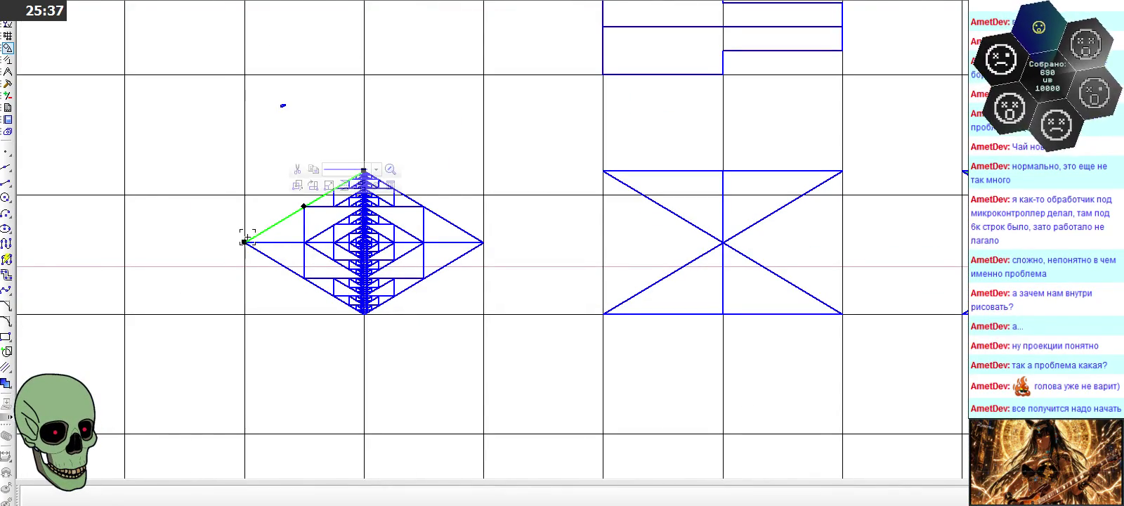
drag(244, 242, 241, 170)
click(423, 207)
drag(484, 243, 484, 171)
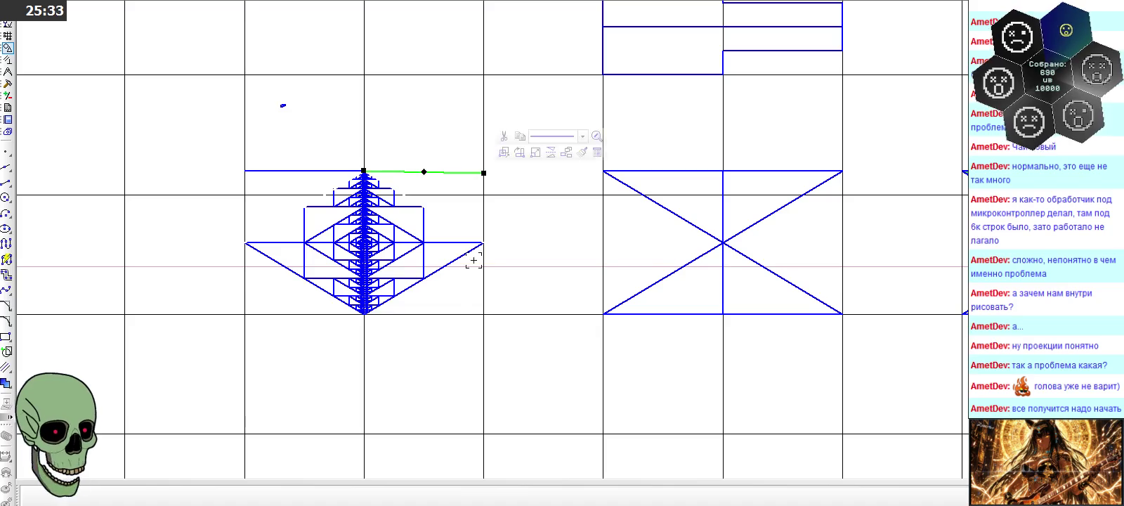
click(479, 247)
drag(483, 243, 485, 313)
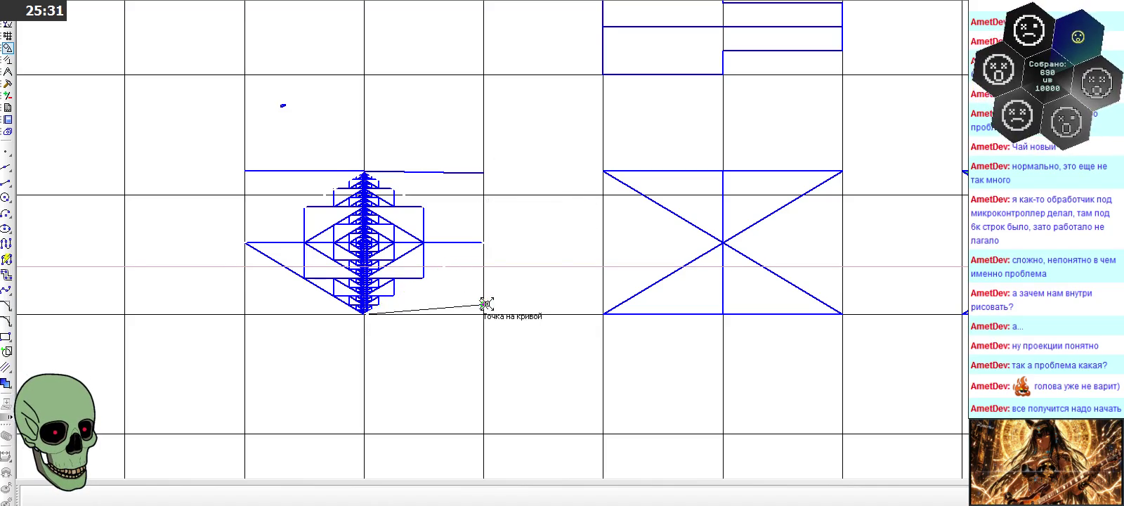
click(251, 247)
drag(245, 243, 245, 313)
click(284, 339)
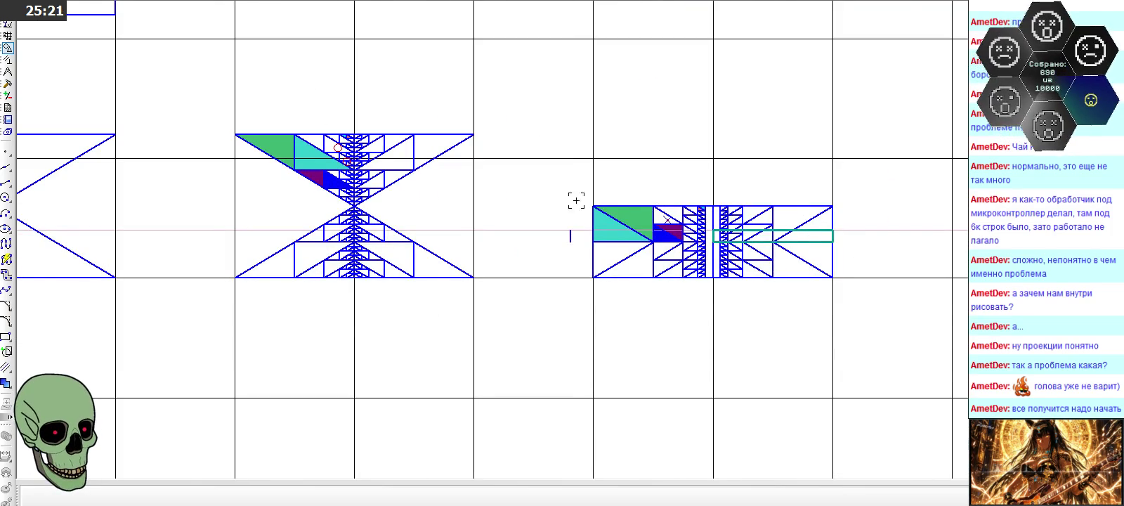
Undo twice to remove the stray diagonal segment near the left projection
scroll(577, 200, down, 2)
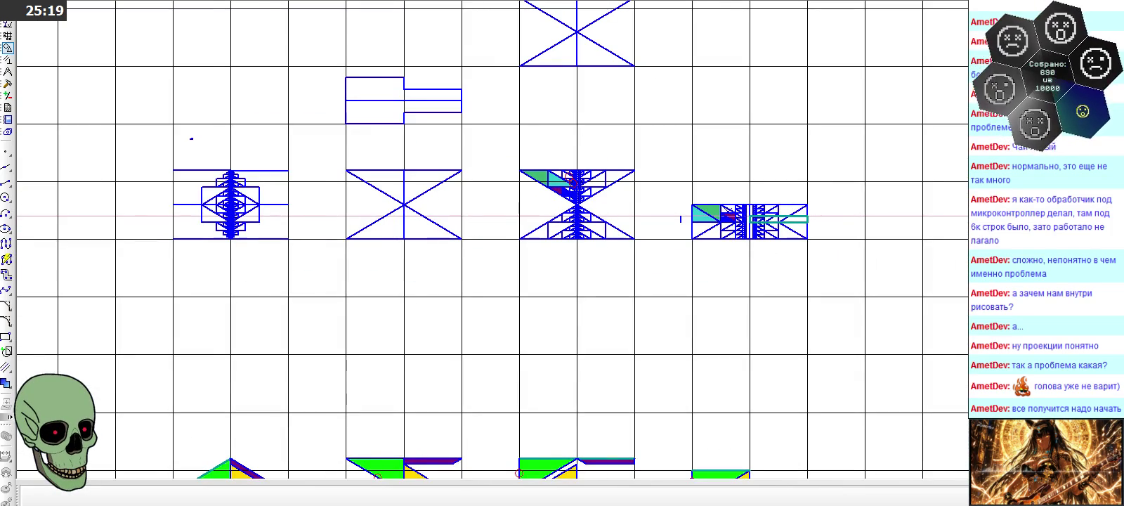
key(ctrl+z)
key(ctrl+z)
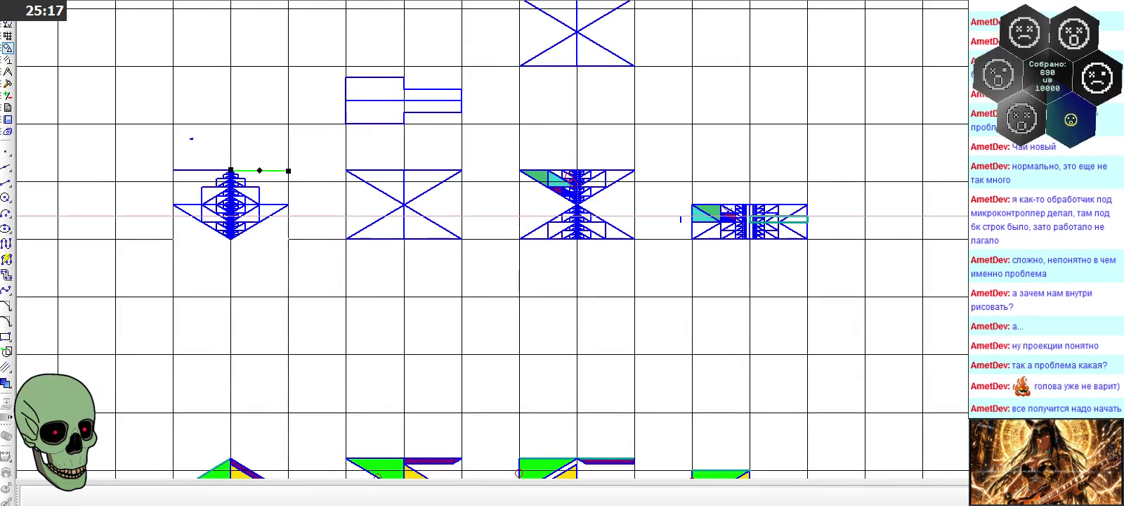
key(ctrl+z)
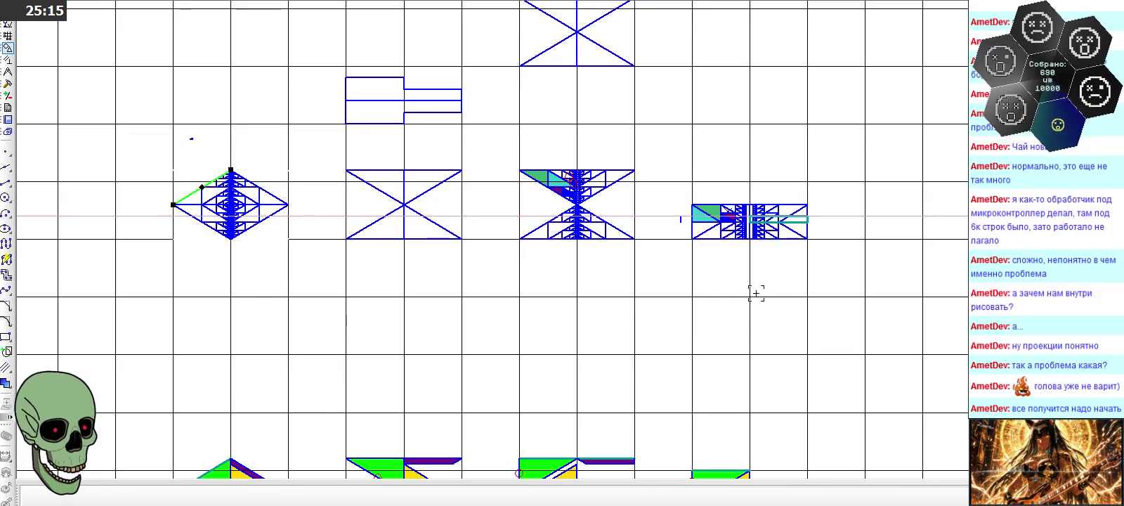
Select the side view's right and left edges to inspect them, then clear the selection
click(807, 230)
scroll(873, 205, up, 3)
scroll(873, 205, up, 2)
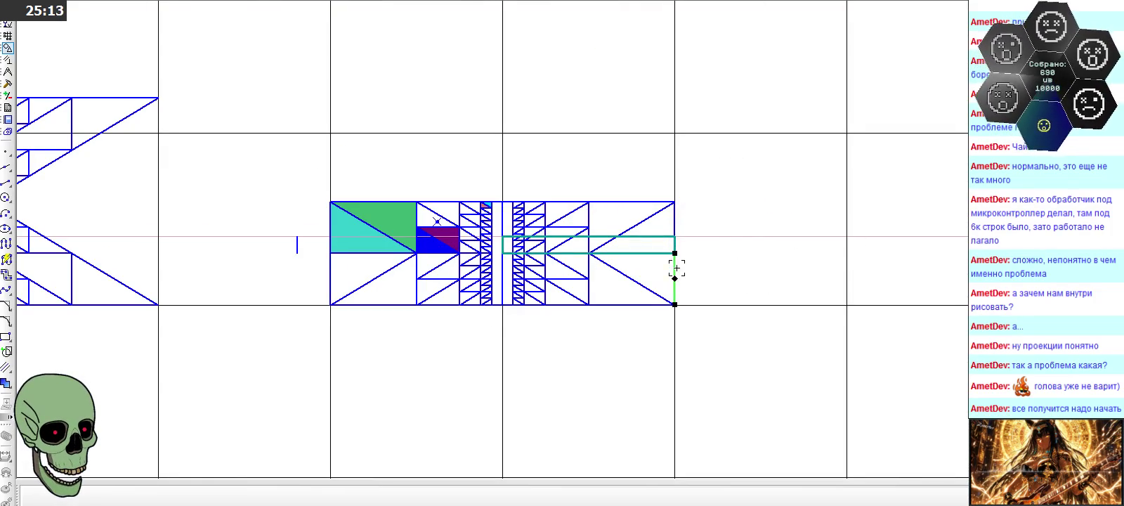
click(675, 227)
click(328, 232)
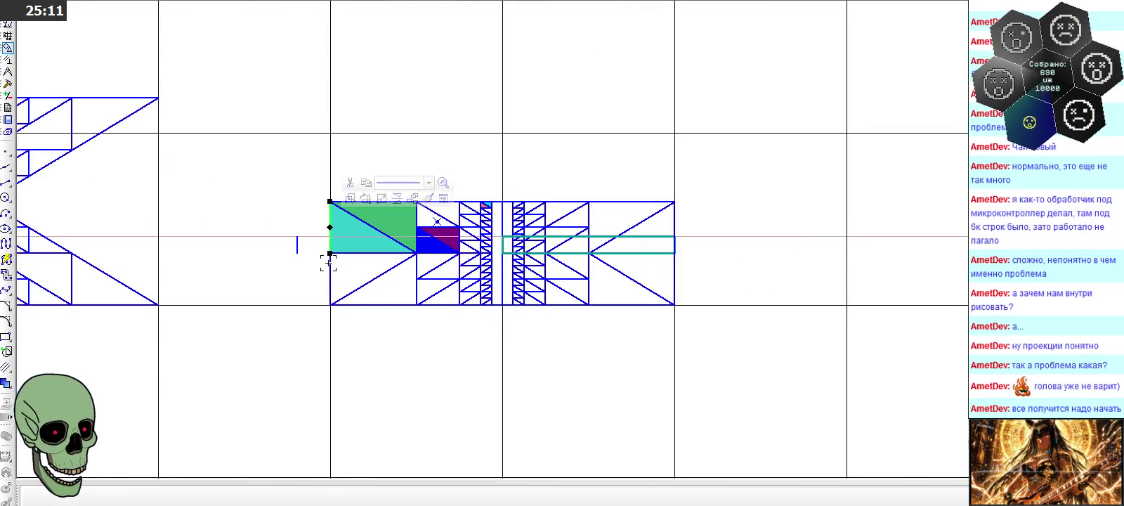
click(329, 276)
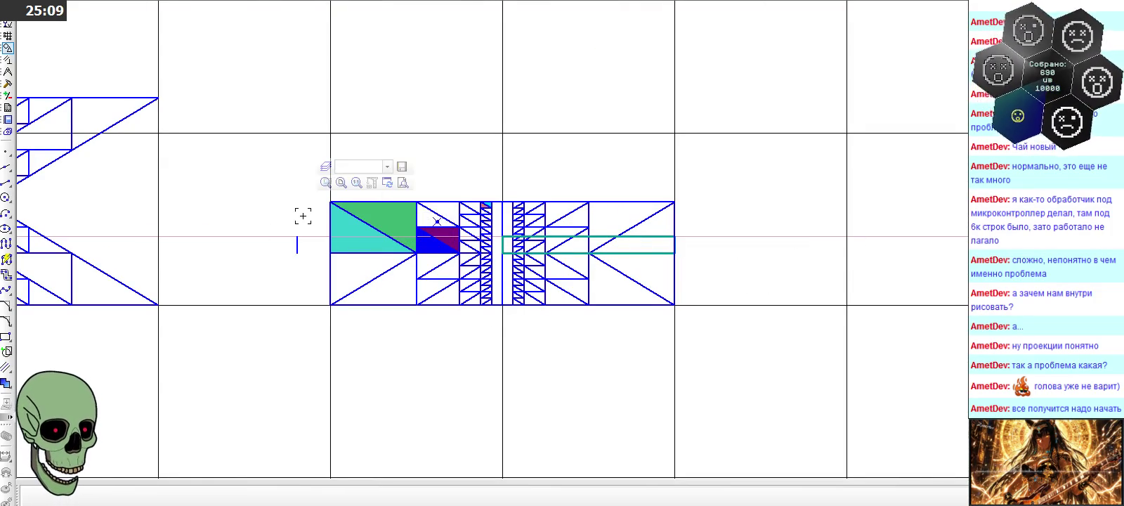
key(Escape)
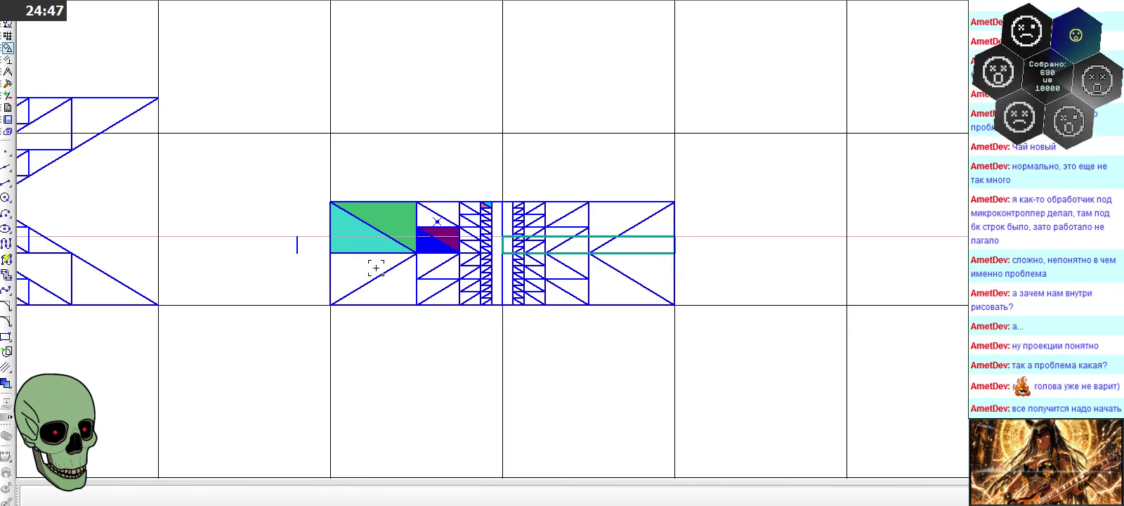
scroll(641, 255, down, 2)
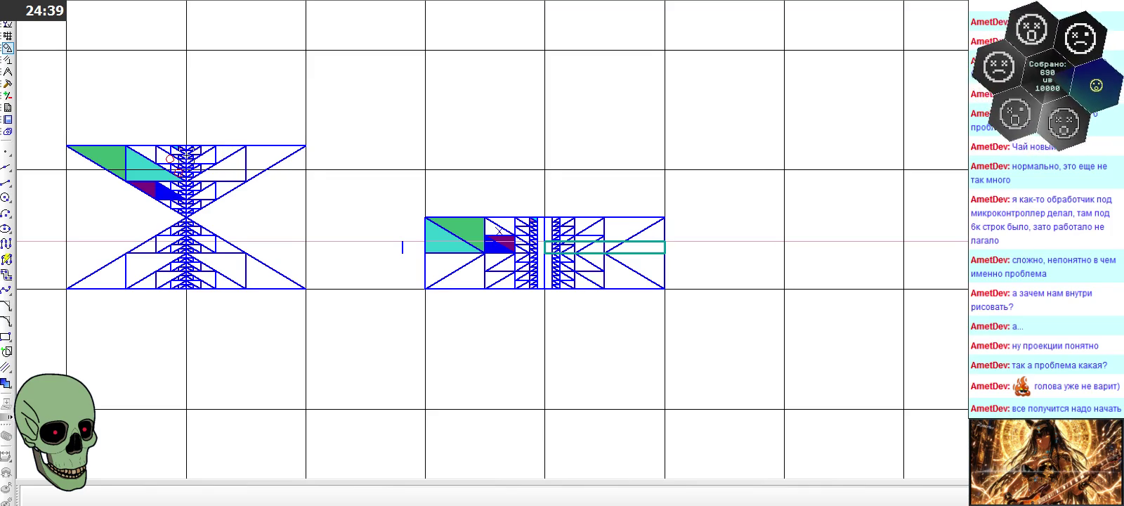
scroll(400, 180, down, 1)
scroll(96, 178, up, 3)
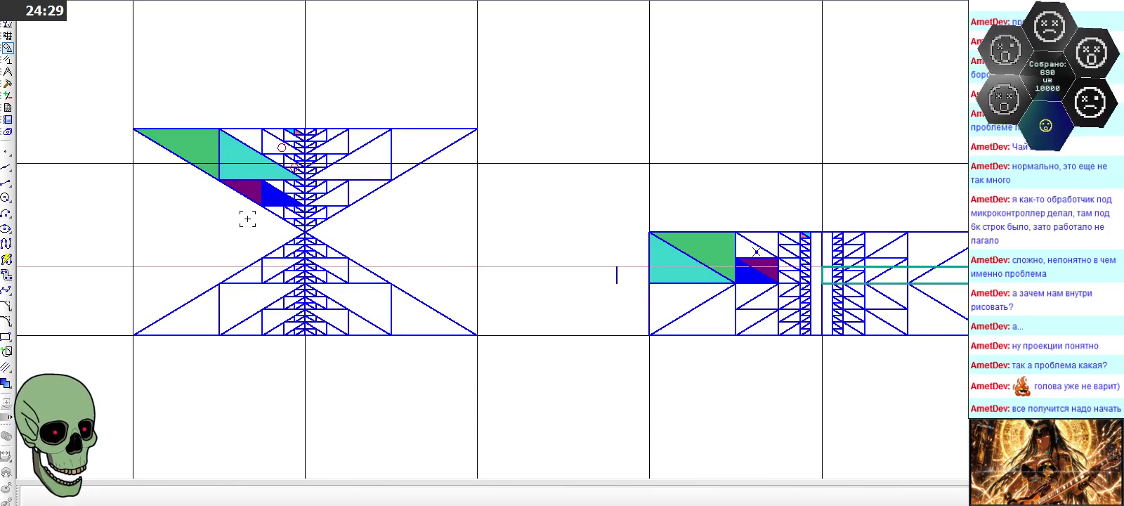
scroll(301, 248, down, 1)
scroll(750, 266, up, 2)
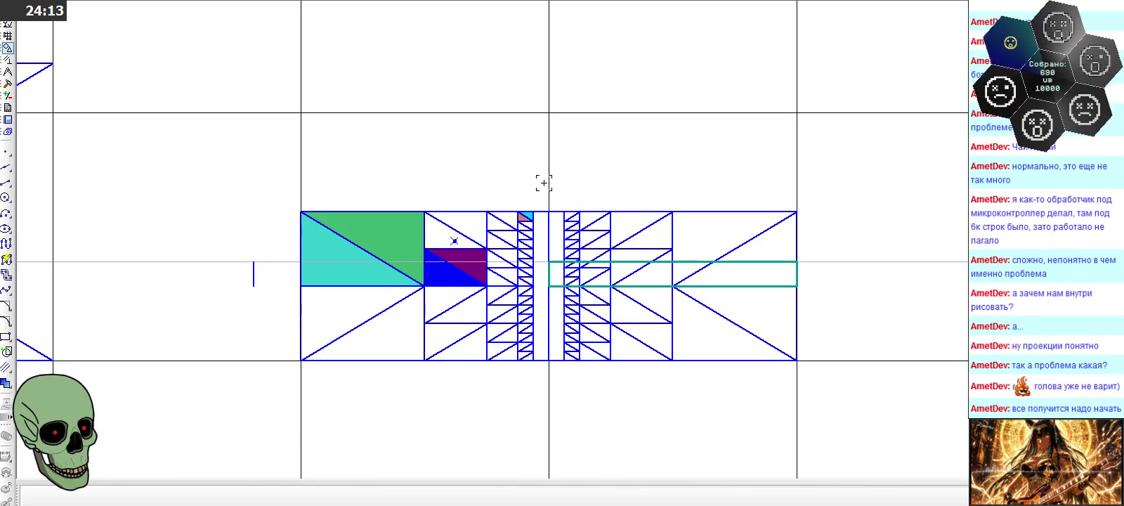
scroll(549, 188, down, 2)
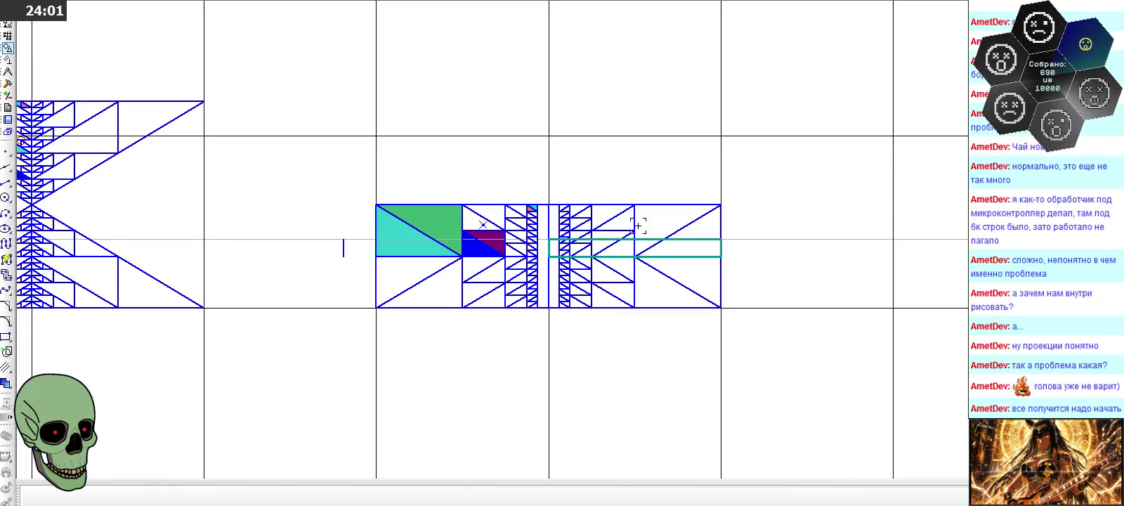
scroll(677, 260, up, 2)
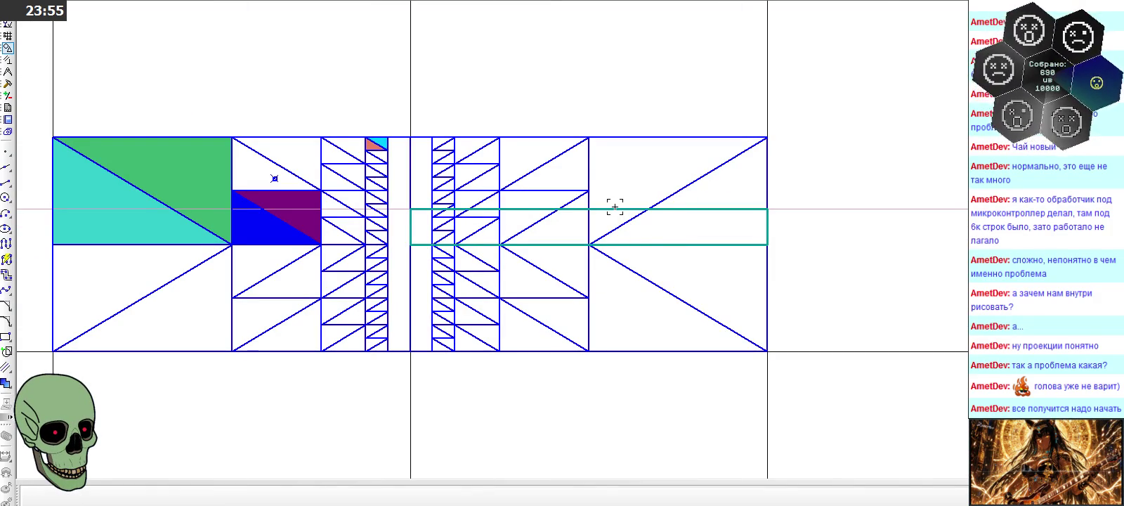
Draw Основная-style segments from the view's right edge leftward along the teal rectangle's top edge
click(614, 208)
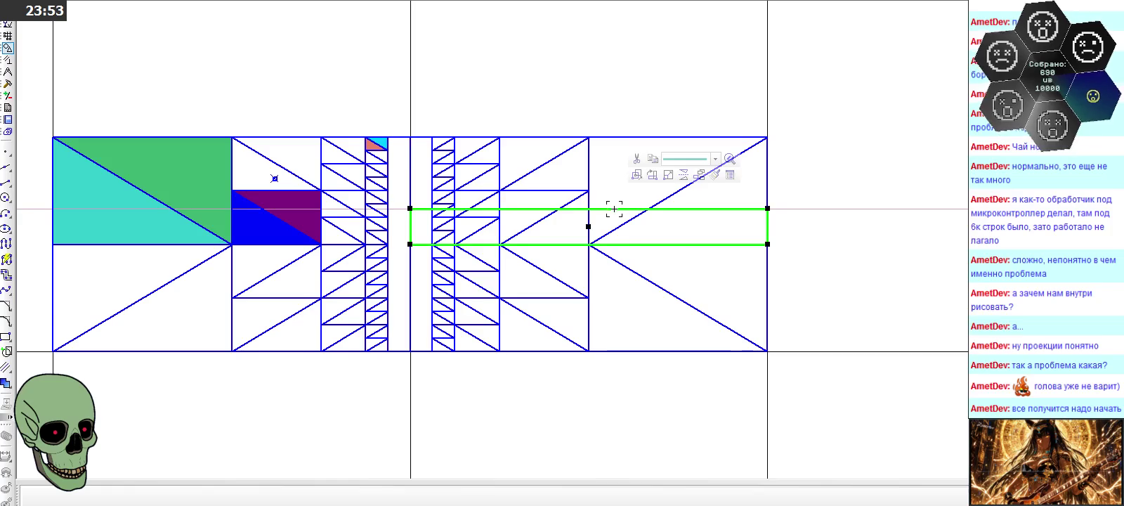
key(Escape)
scroll(597, 195, up, 2)
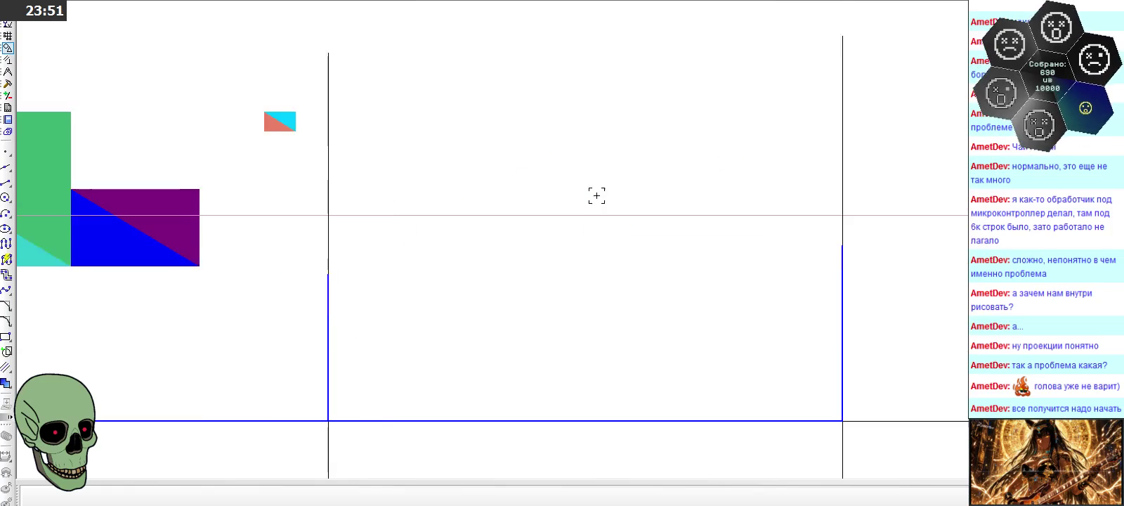
click(7, 182)
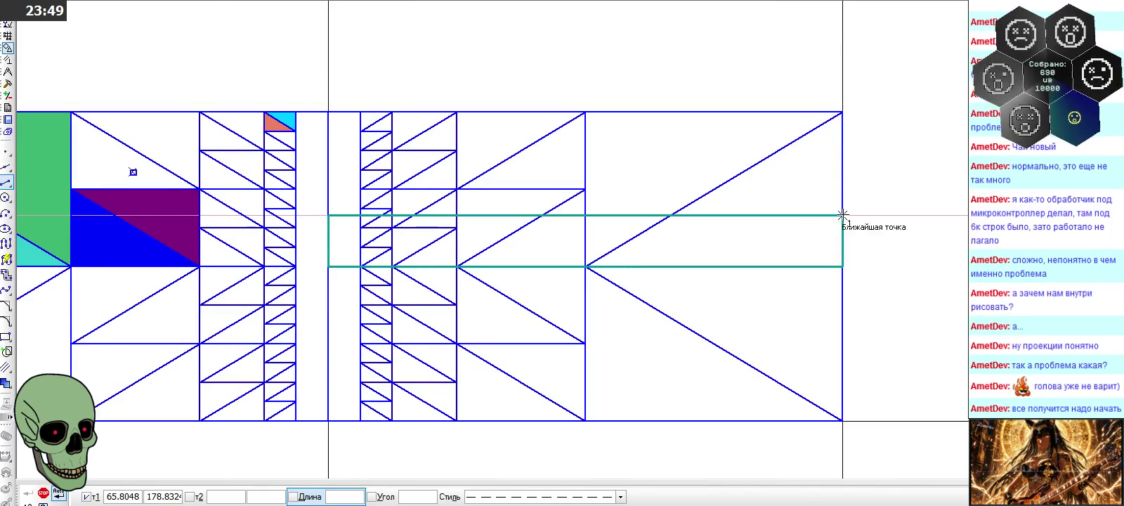
click(621, 497)
click(586, 353)
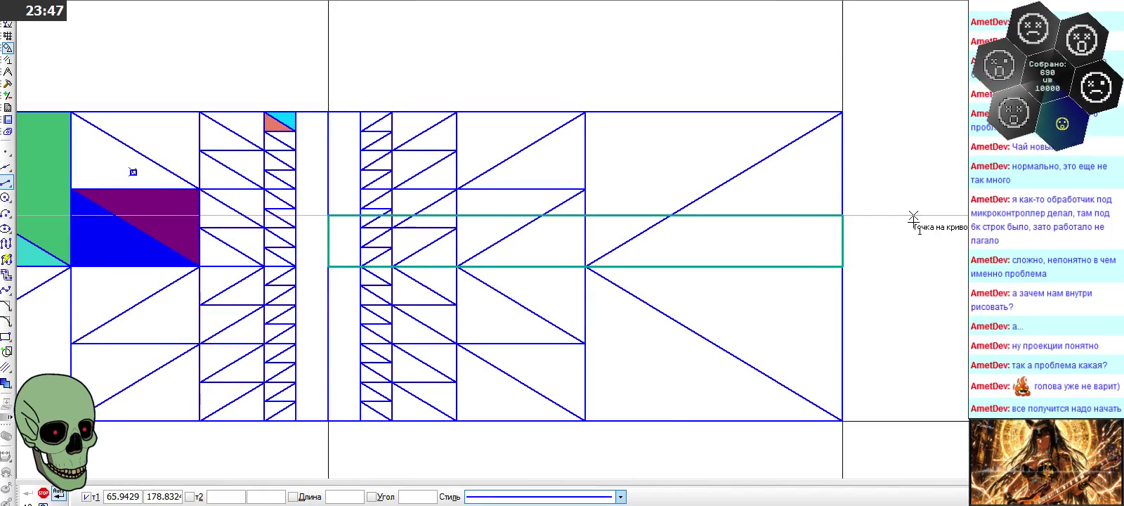
click(843, 215)
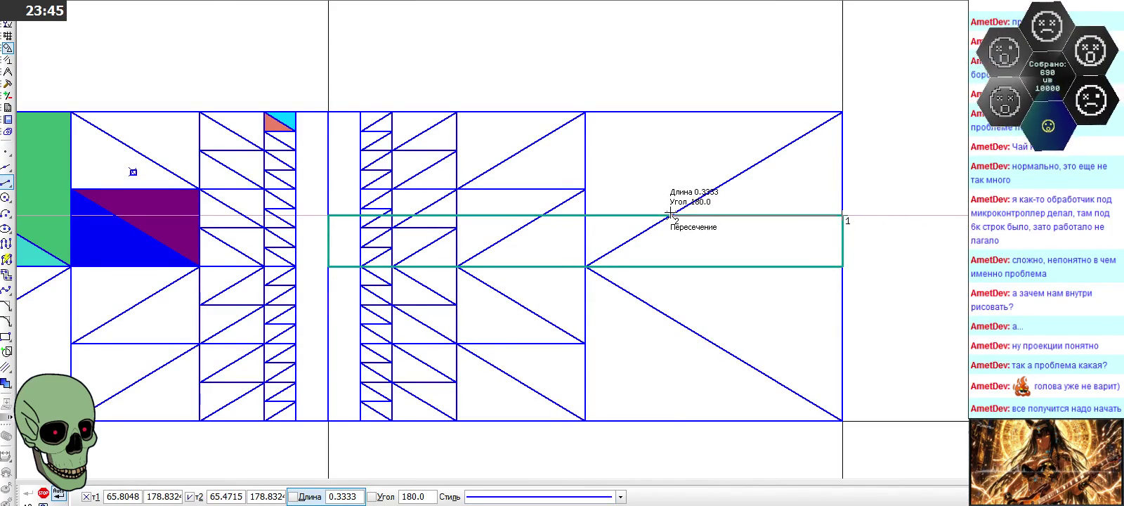
click(672, 214)
click(586, 214)
click(542, 214)
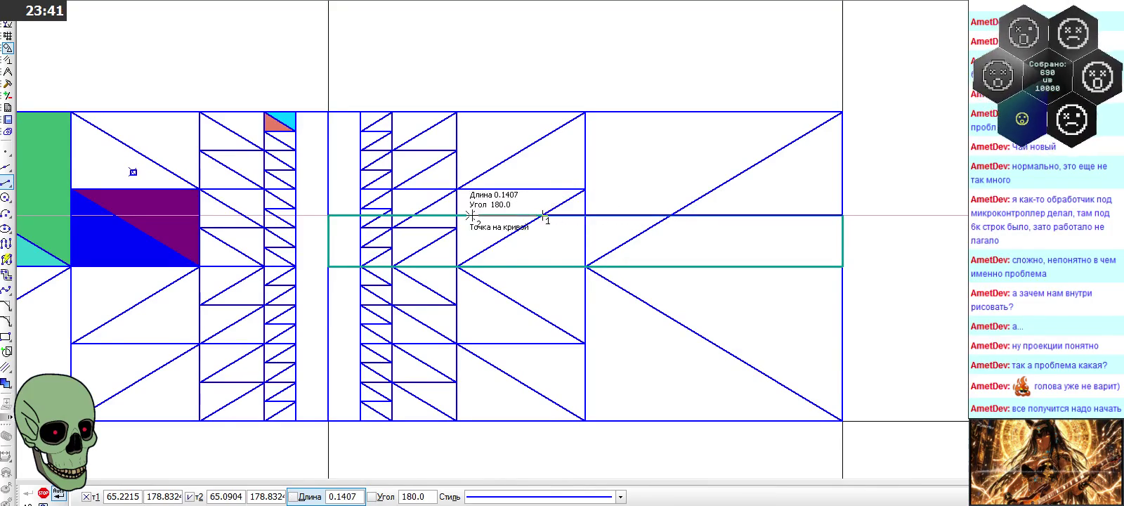
Continue the segments to the teal rectangle's left end and check the new line
scroll(393, 211, up, 5)
click(577, 229)
click(450, 229)
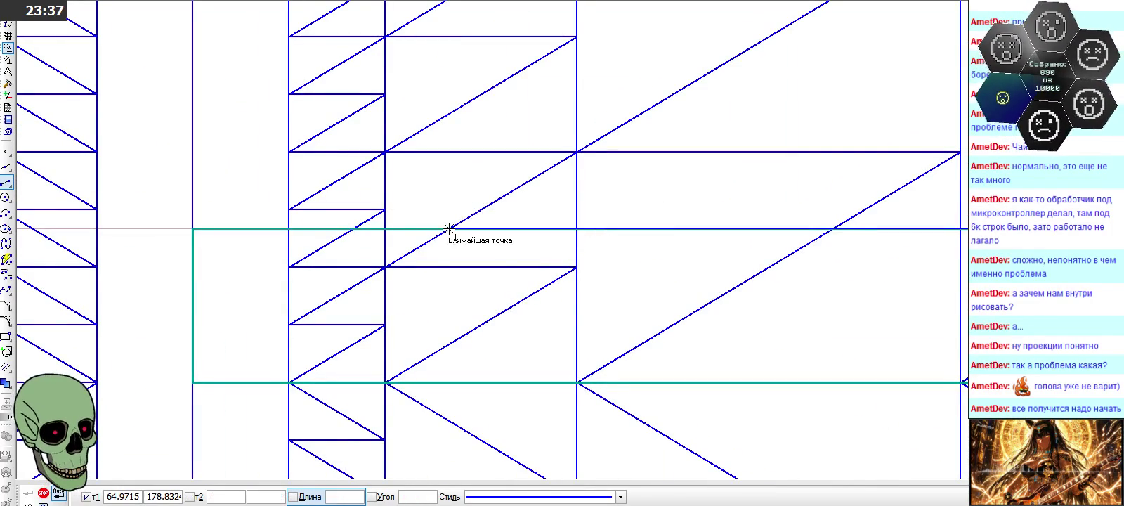
click(353, 229)
click(289, 229)
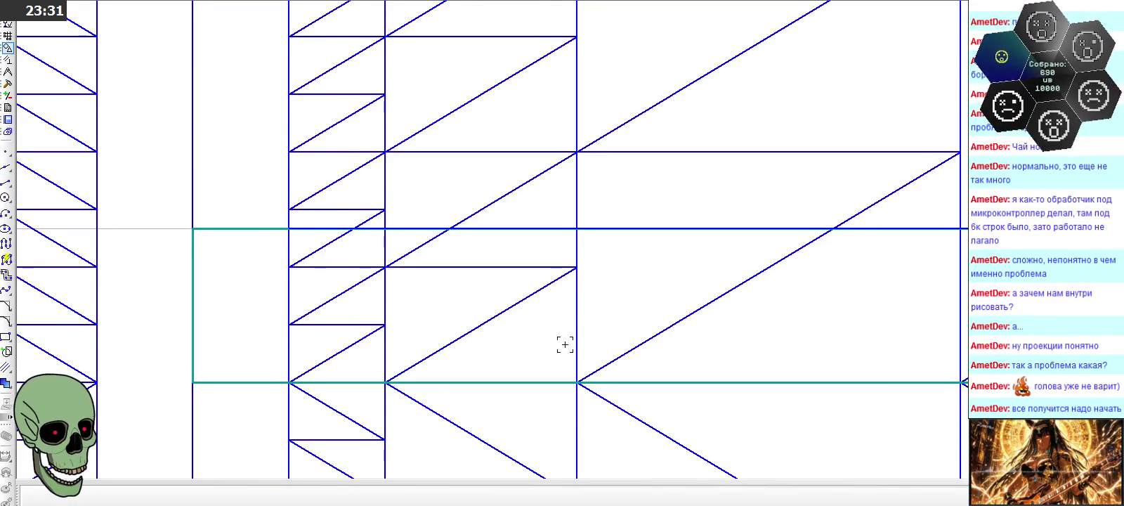
scroll(564, 344, down, 2)
click(679, 363)
key(Escape)
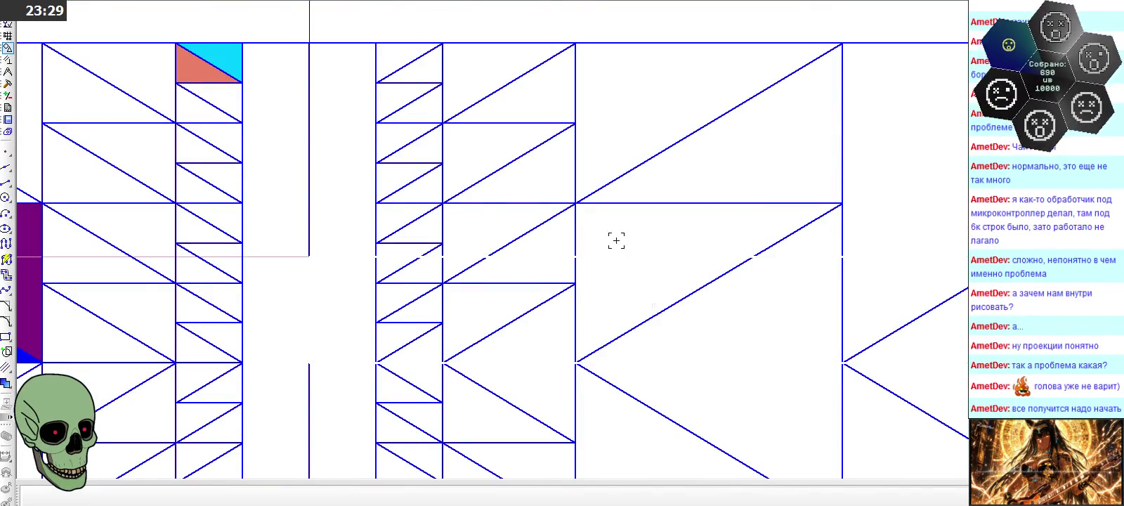
scroll(498, 197, down, 3)
scroll(481, 209, up, 1)
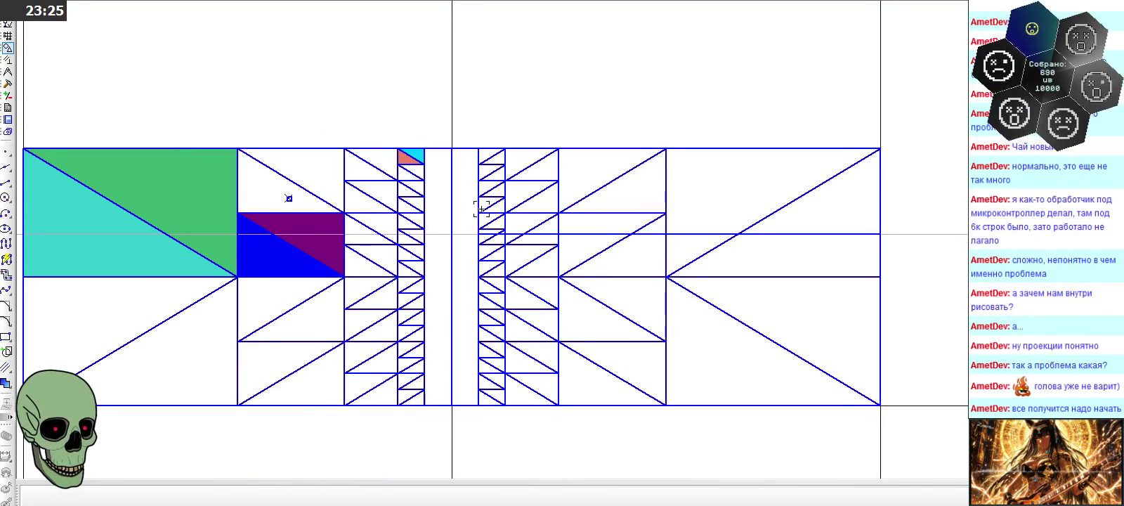
Paste a copy of the right horizontal segment and stretch it leftward across the side view
click(822, 234)
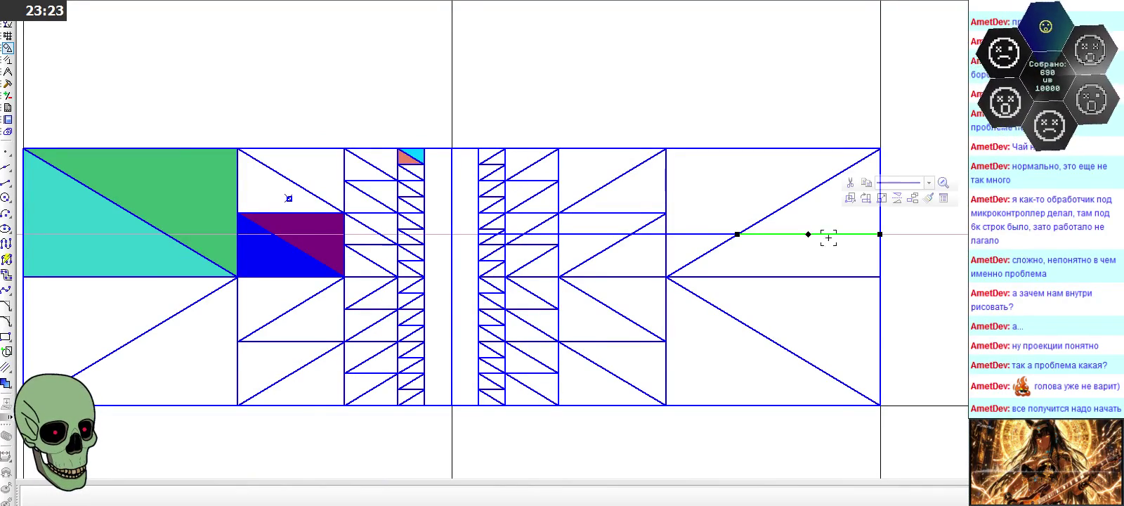
scroll(876, 263, down, 1)
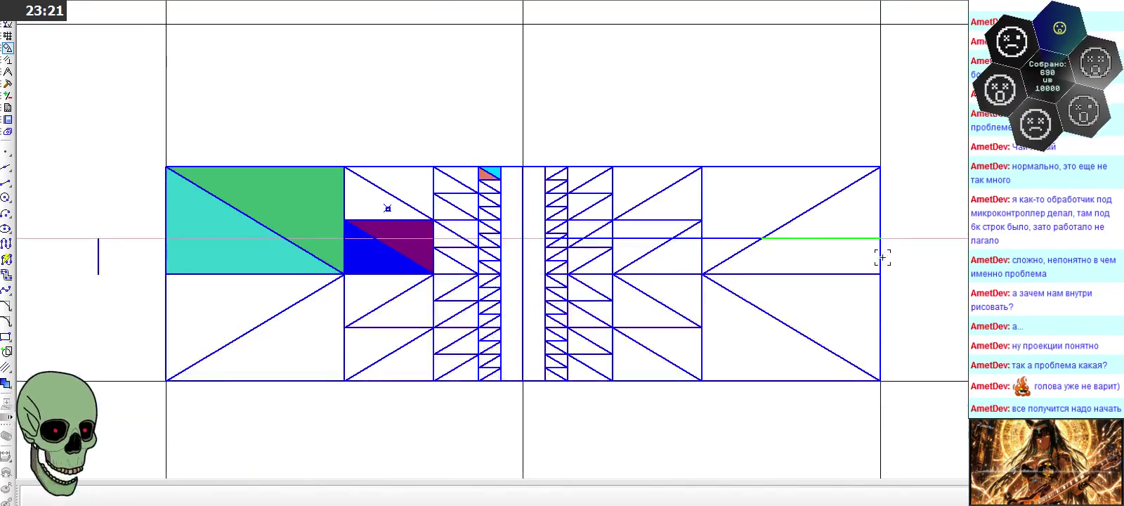
scroll(878, 260, down, 3)
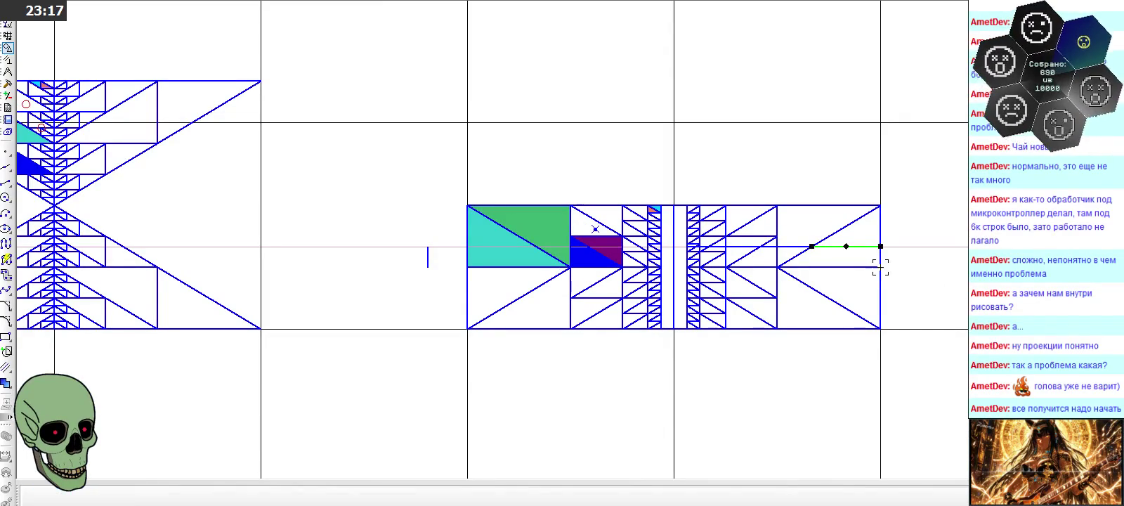
key(ctrl+v)
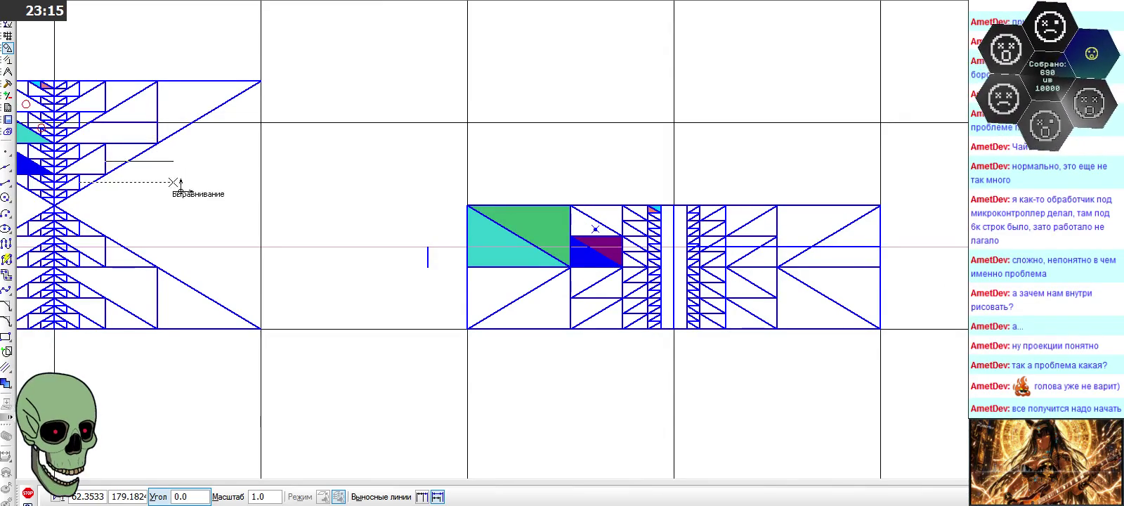
click(26, 495)
scroll(878, 246, up, 1)
scroll(879, 246, up, 4)
drag(623, 247, 453, 246)
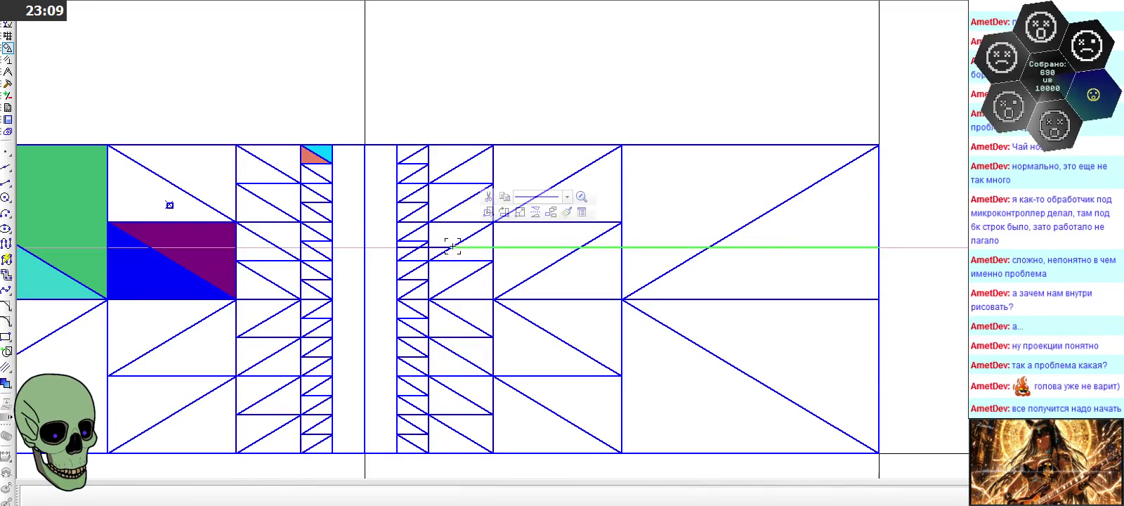
Change the stretched line to the Утолщенная style and reselect its right part
scroll(453, 246, up, 2)
scroll(456, 248, up, 1)
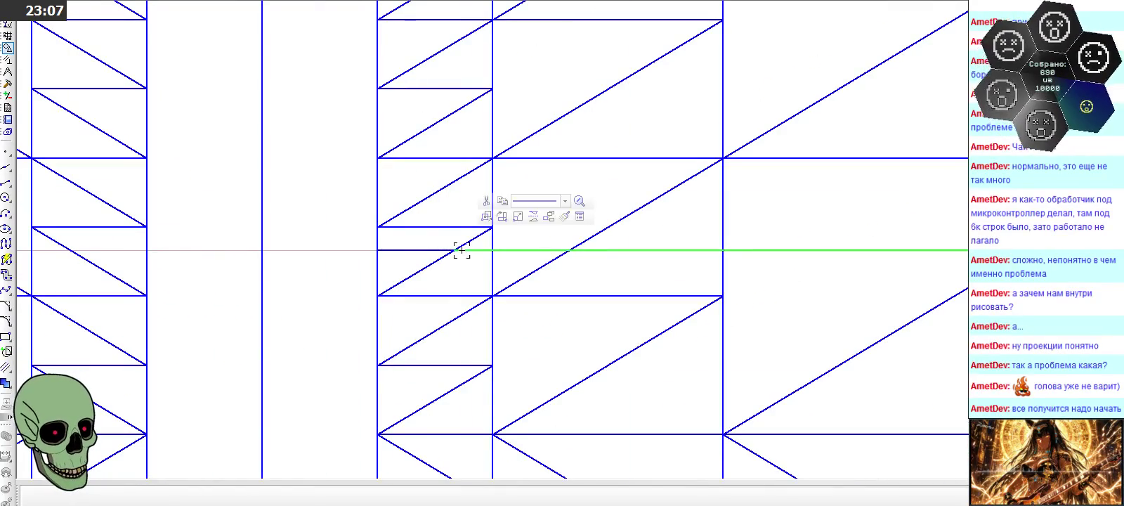
click(534, 200)
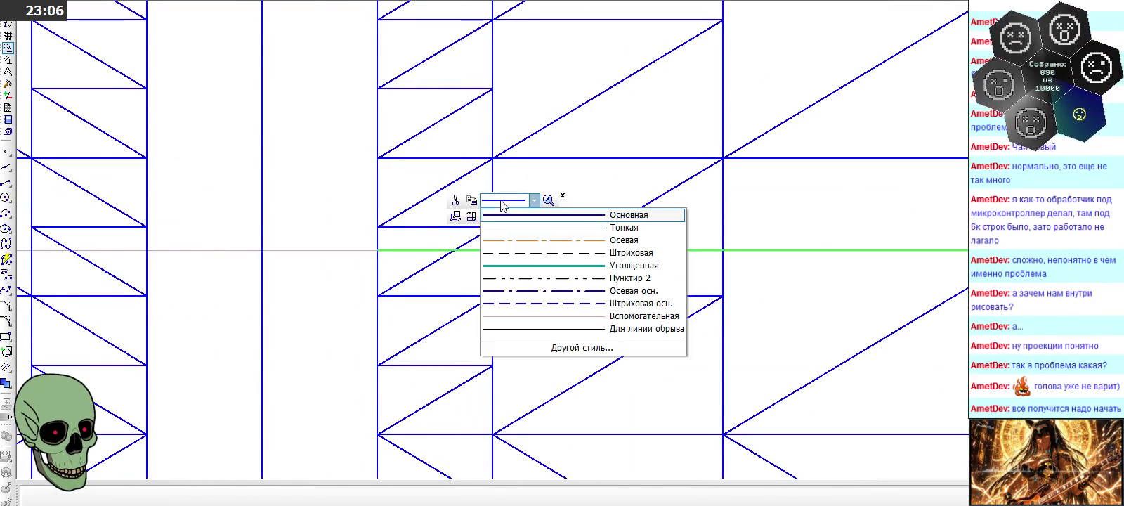
click(572, 270)
click(321, 253)
scroll(380, 223, down, 3)
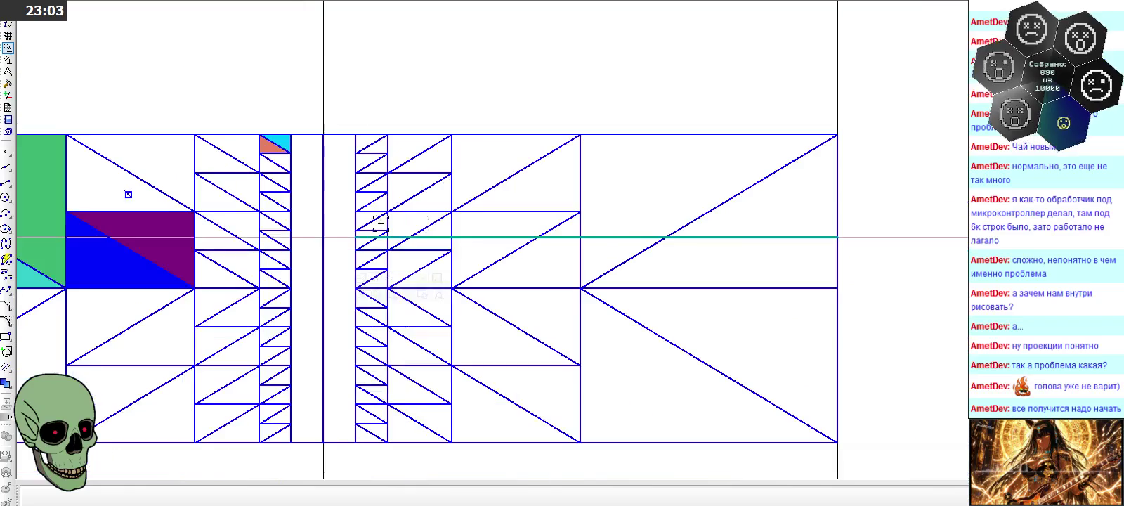
click(731, 238)
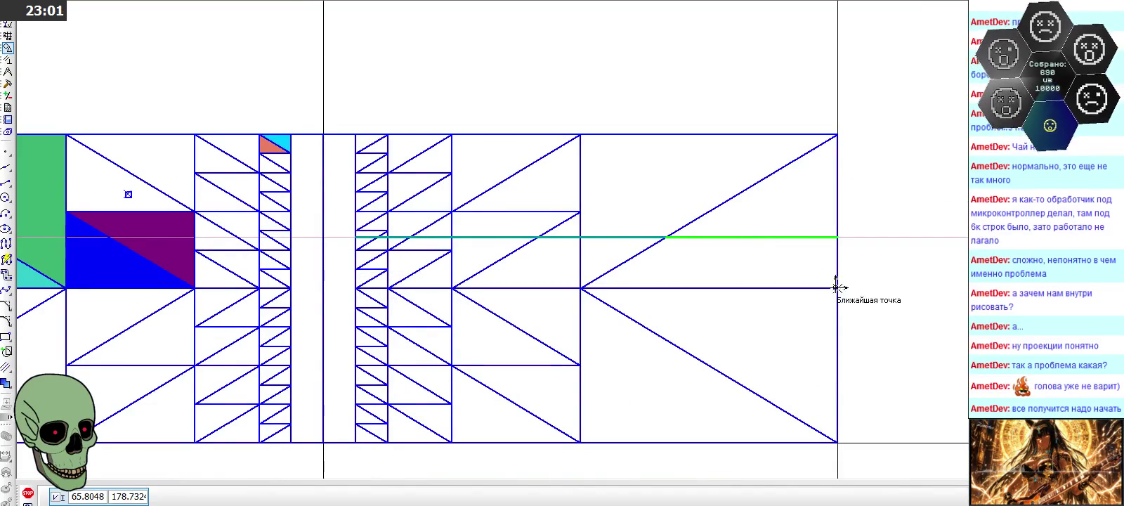
Abandon the first paste attempts and copy the teal segment again
key(ctrl+v)
scroll(808, 267, down, 5)
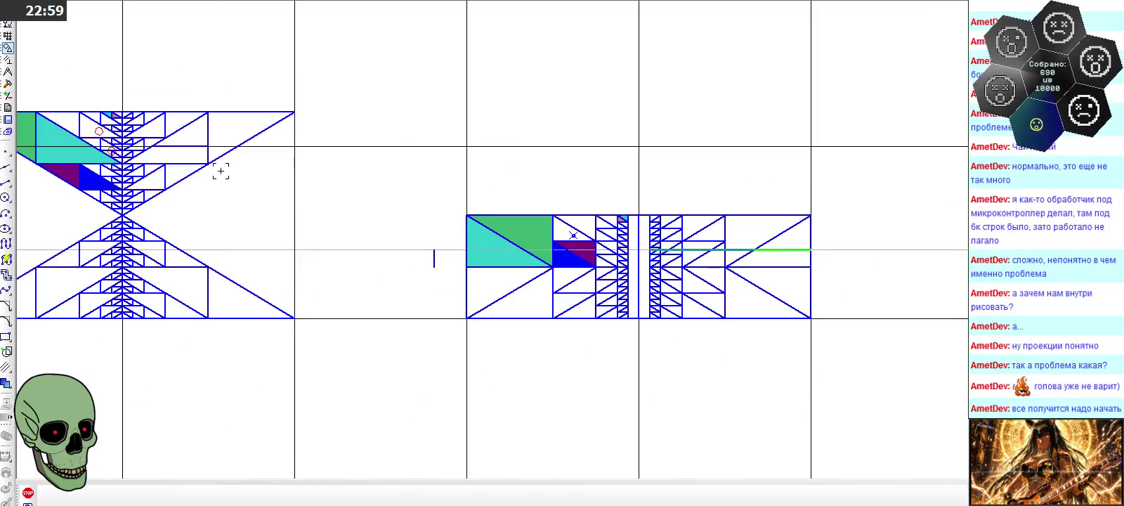
click(28, 493)
scroll(77, 183, up, 2)
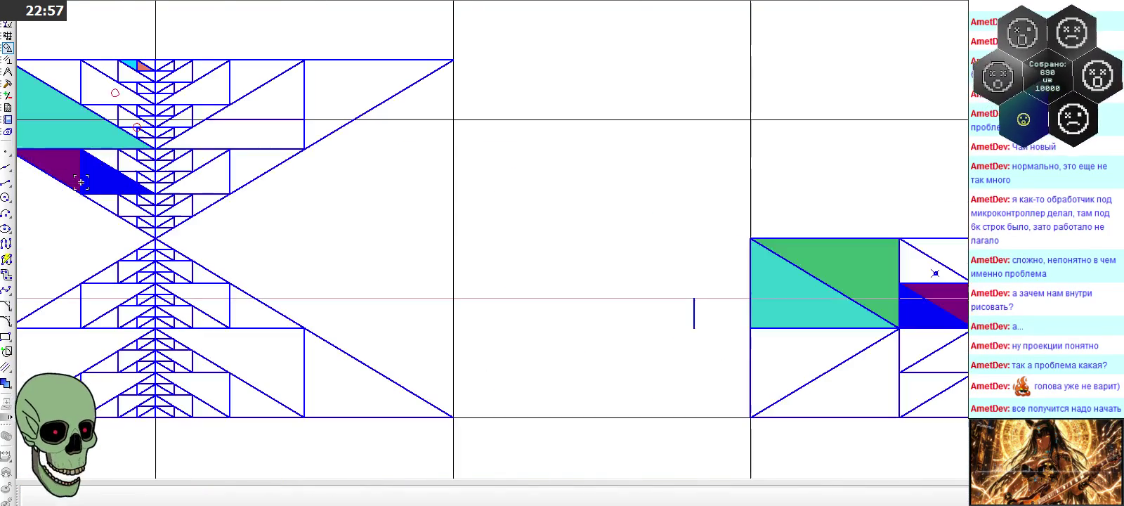
click(319, 180)
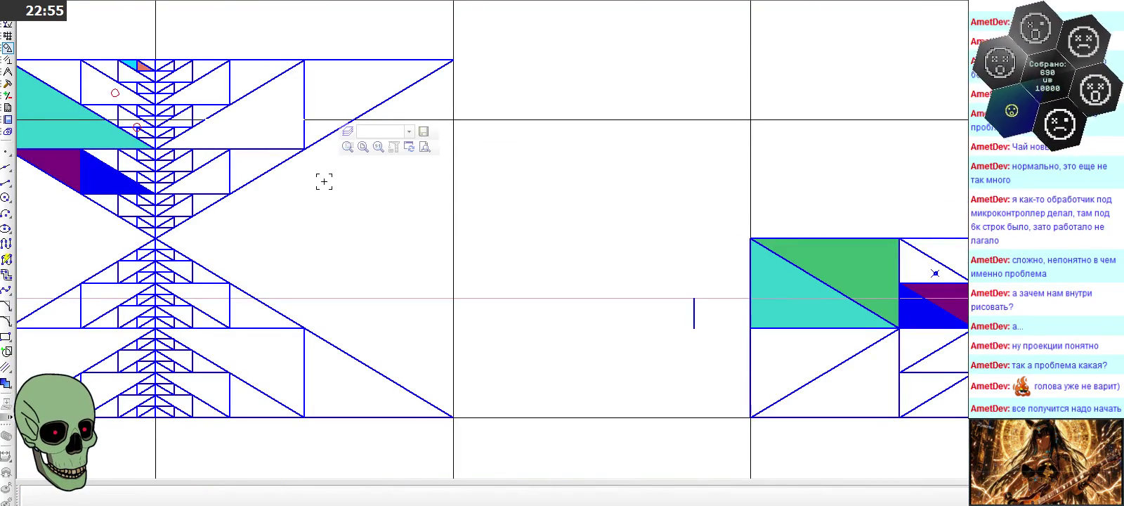
key(ctrl+c)
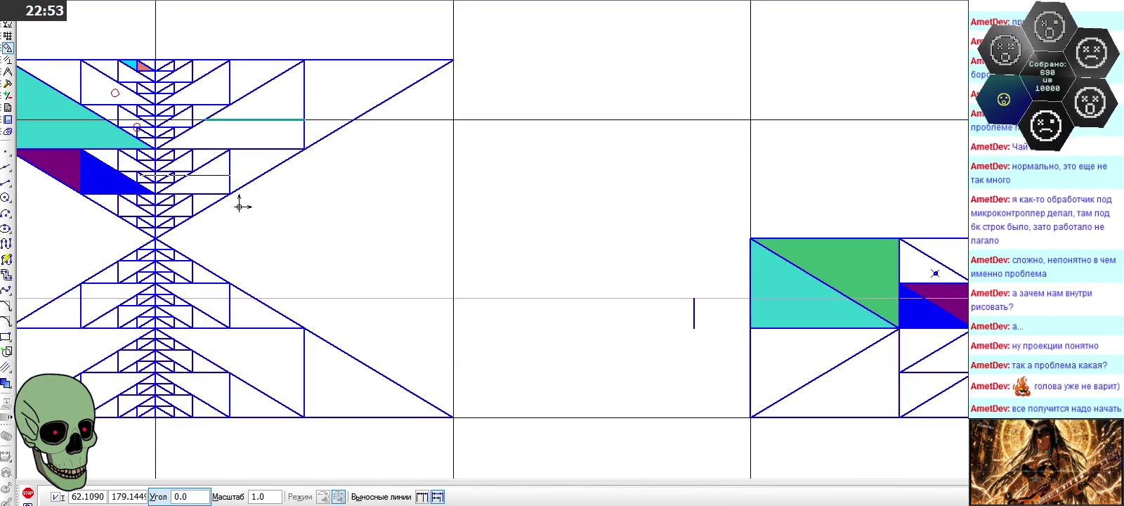
click(233, 211)
scroll(234, 211, down, 2)
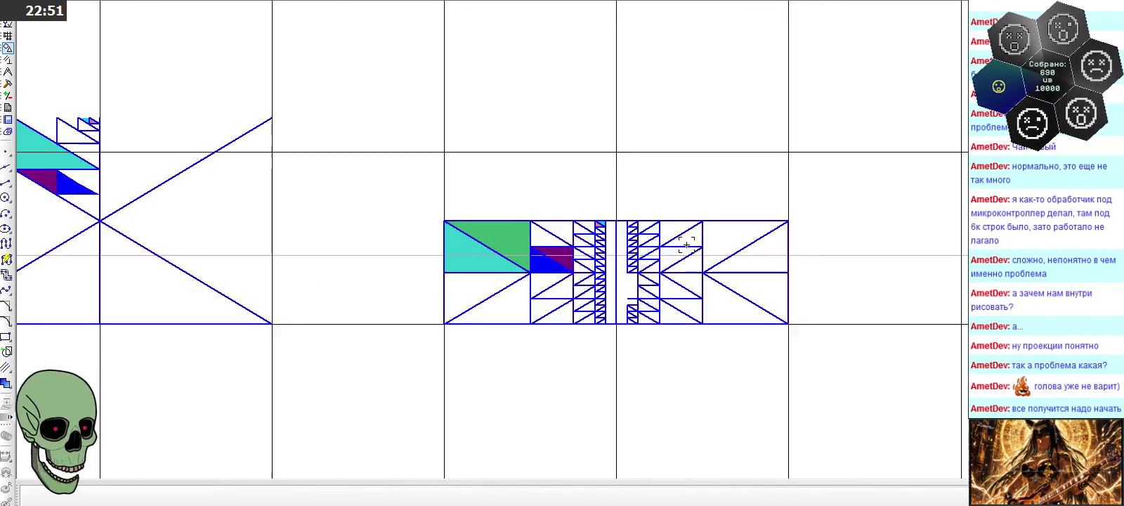
scroll(724, 257, up, 2)
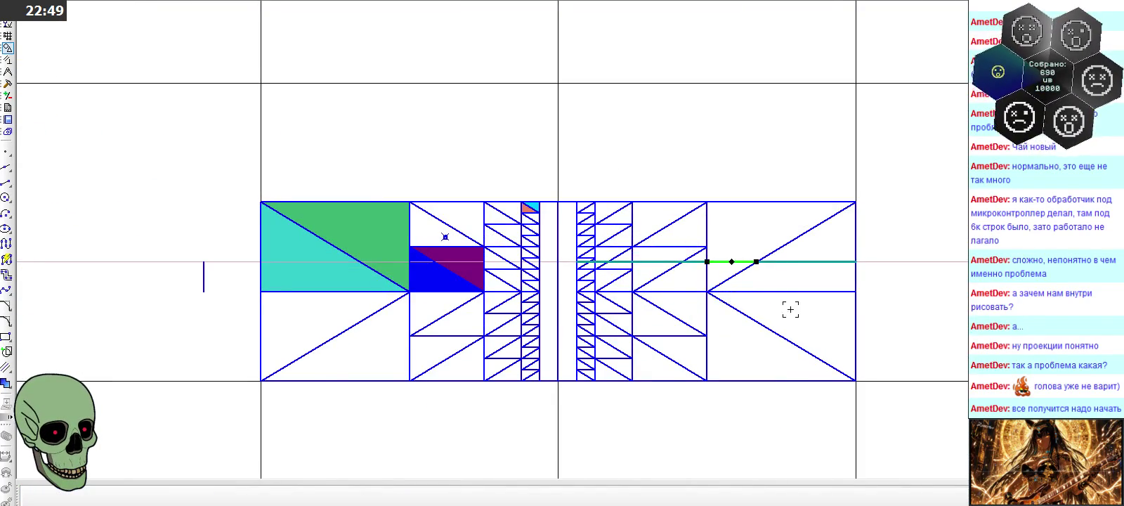
scroll(787, 307, down, 2)
scroll(377, 208, up, 2)
Paste the copied teal segment into the left view below the long teal line
key(ctrl+v)
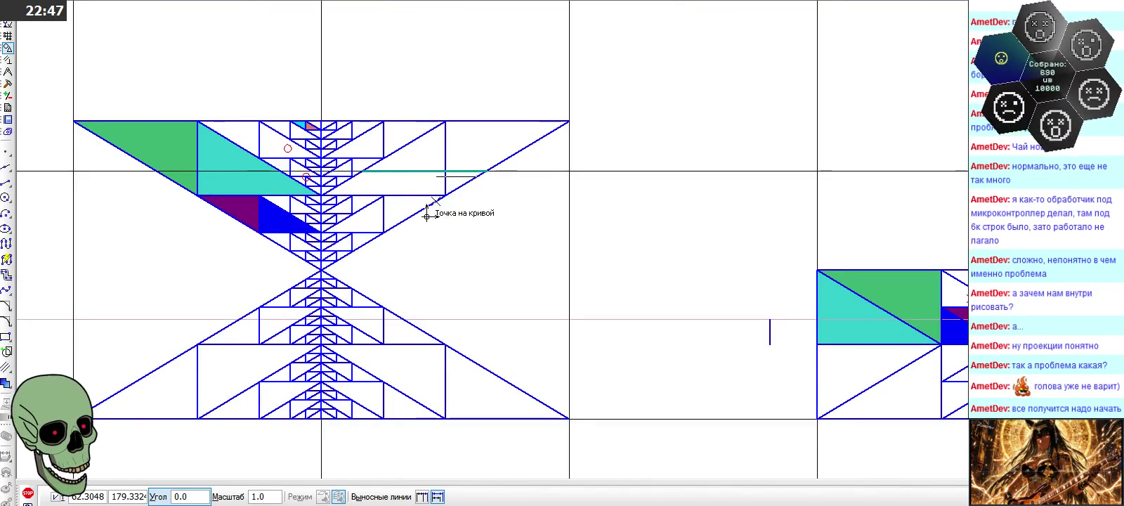
scroll(253, 272, down, 1)
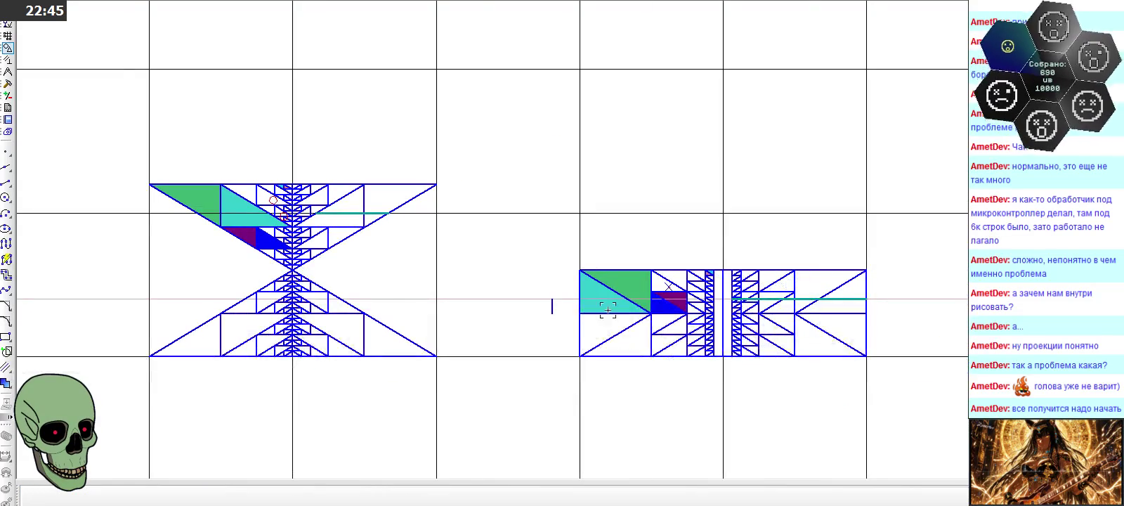
scroll(780, 307, up, 1)
scroll(843, 309, up, 1)
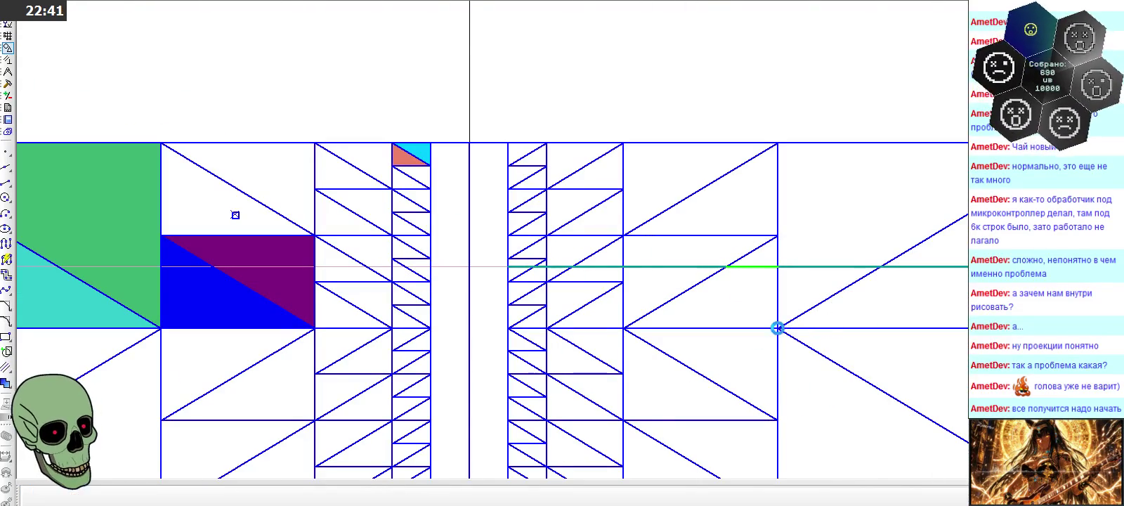
scroll(779, 247, down, 1)
scroll(828, 263, down, 3)
scroll(829, 265, down, 1)
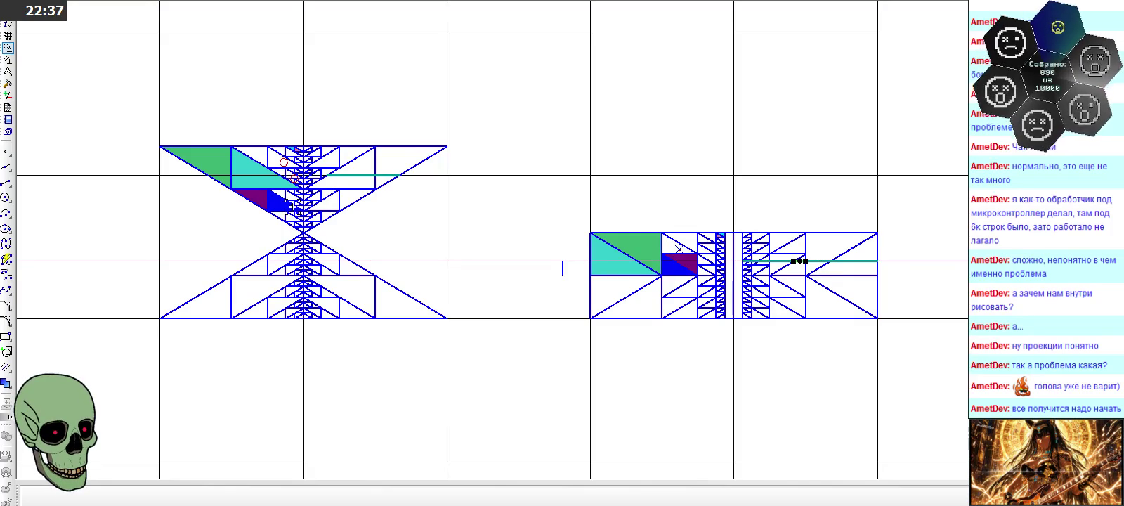
scroll(305, 194, up, 3)
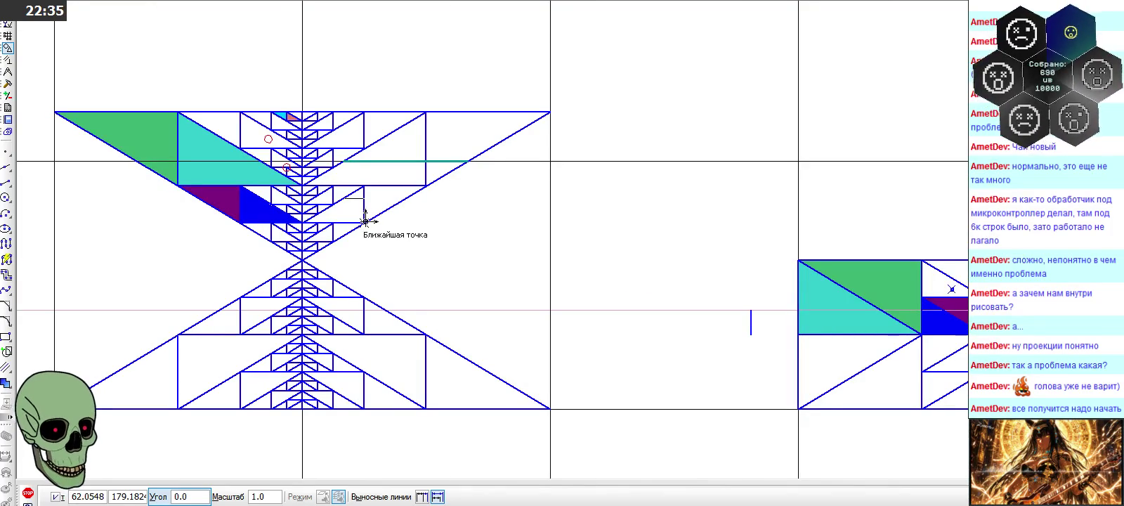
click(28, 492)
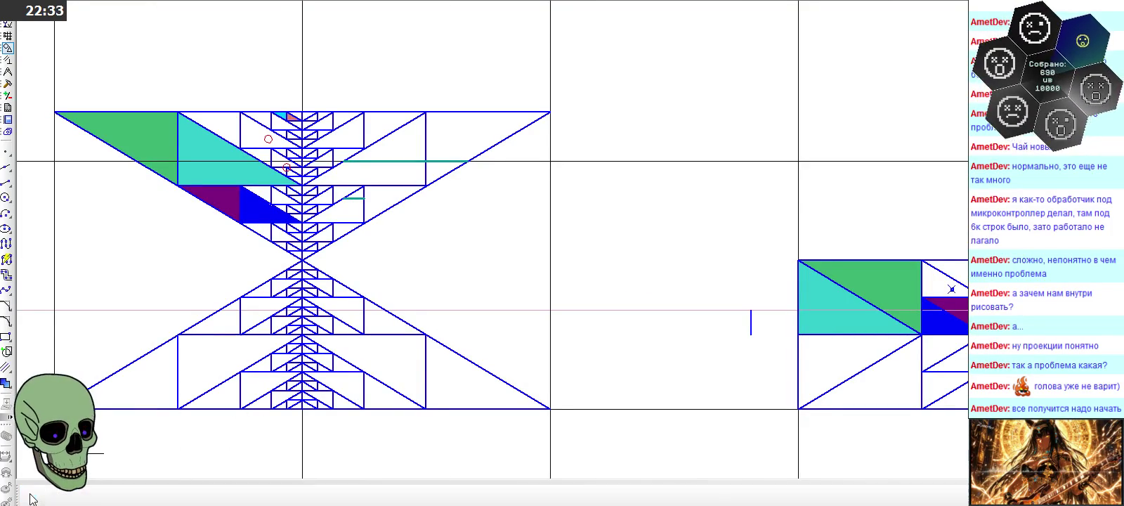
scroll(424, 246, down, 1)
scroll(879, 309, up, 3)
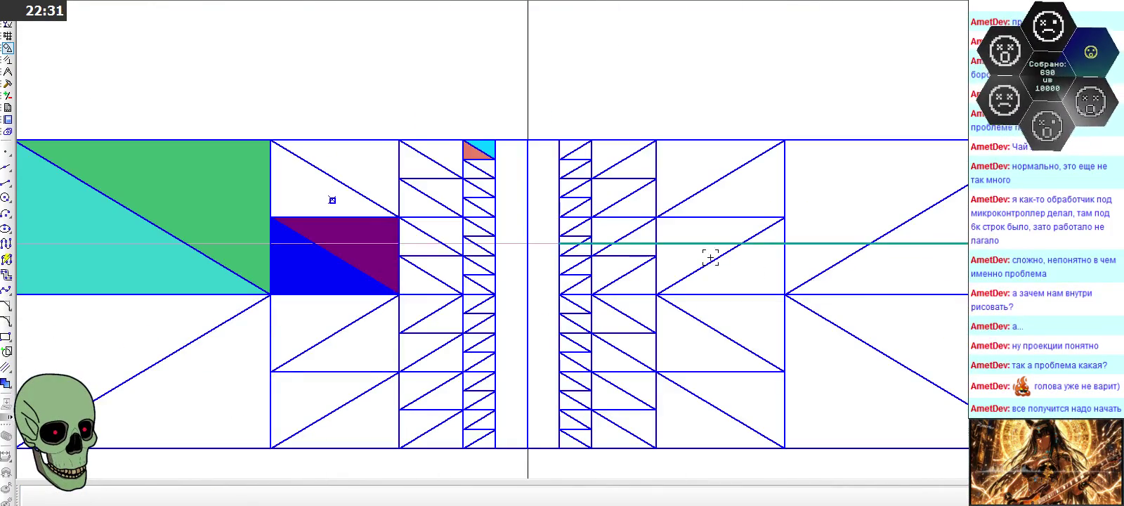
key(Escape)
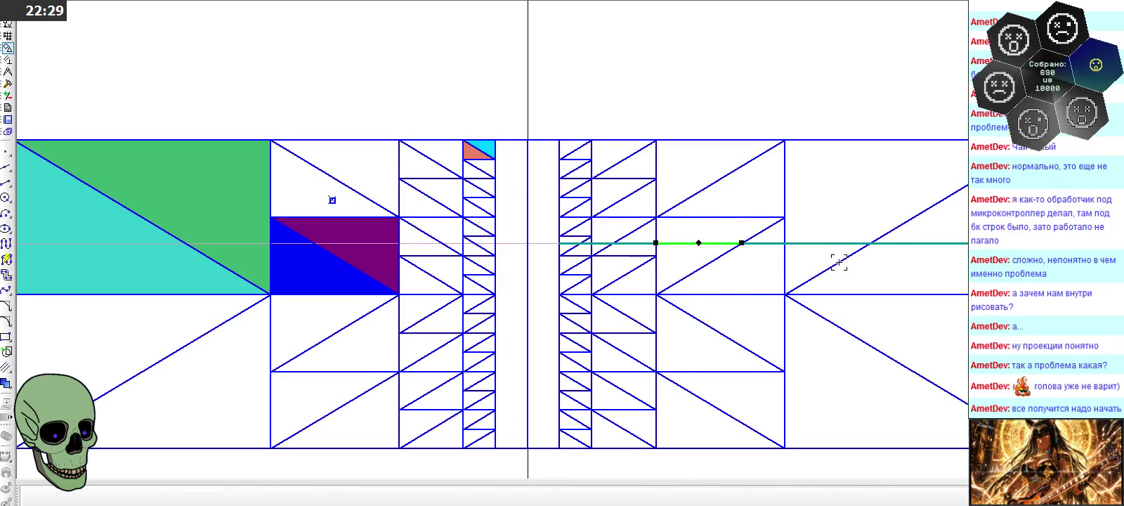
Start another paste of the teal segment and cancel it without placing anything
scroll(838, 261, down, 3)
key(ctrl+v)
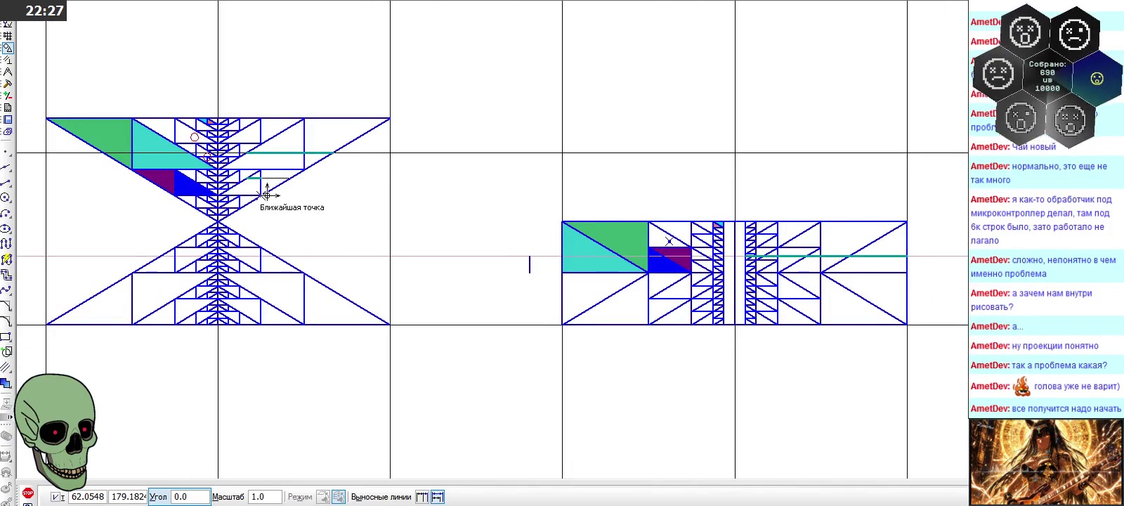
key(Escape)
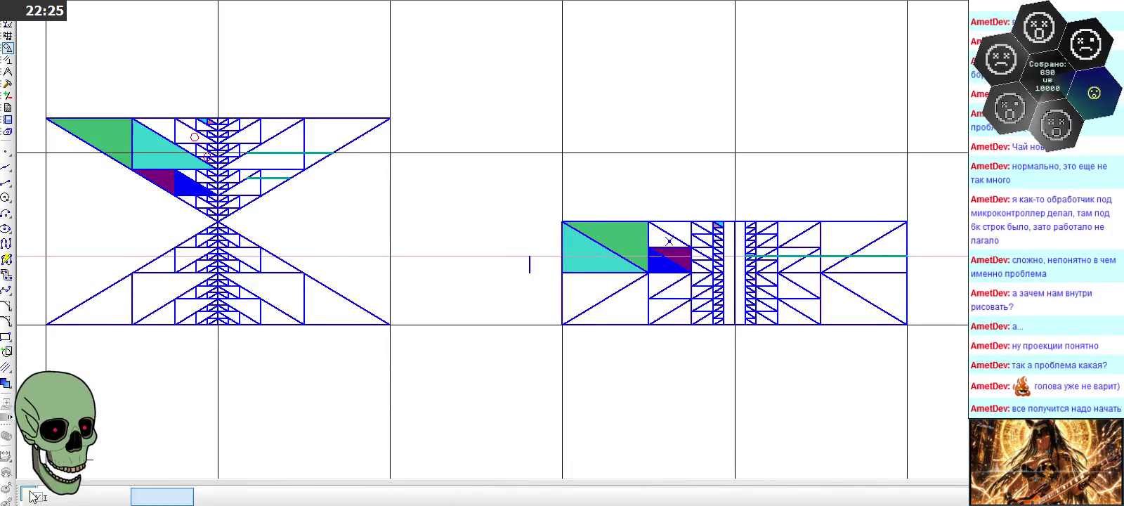
scroll(197, 174, up, 3)
scroll(197, 174, down, 2)
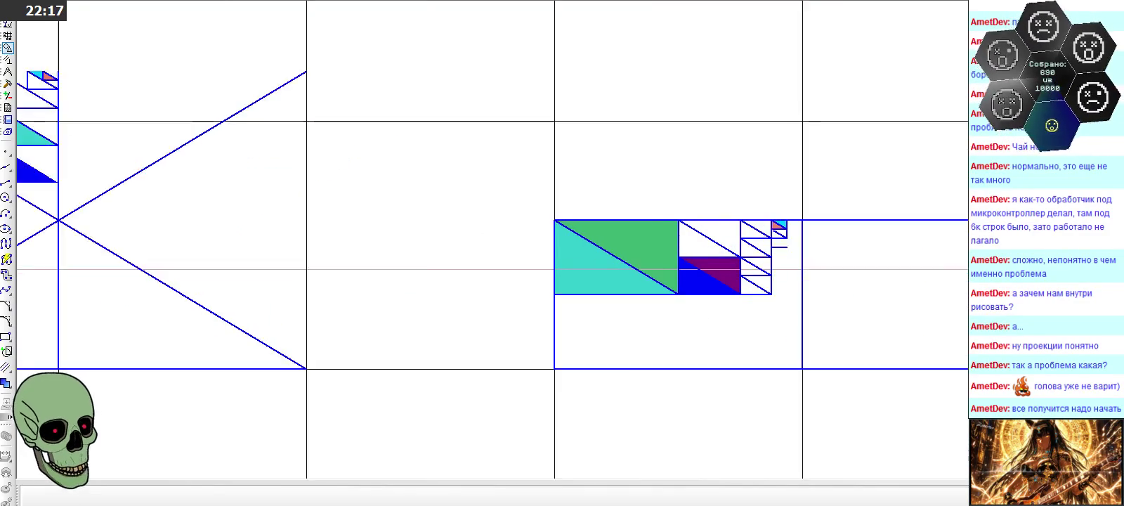
Select the short teal segment in the right-hand view
scroll(778, 249, up, 1)
scroll(778, 249, up, 4)
click(654, 246)
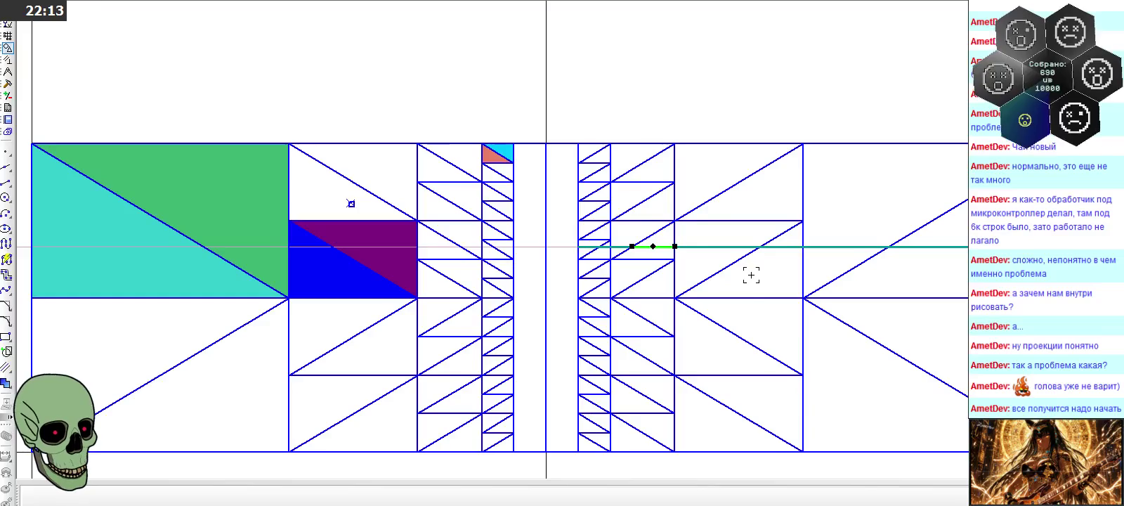
scroll(743, 282, down, 3)
scroll(743, 282, down, 2)
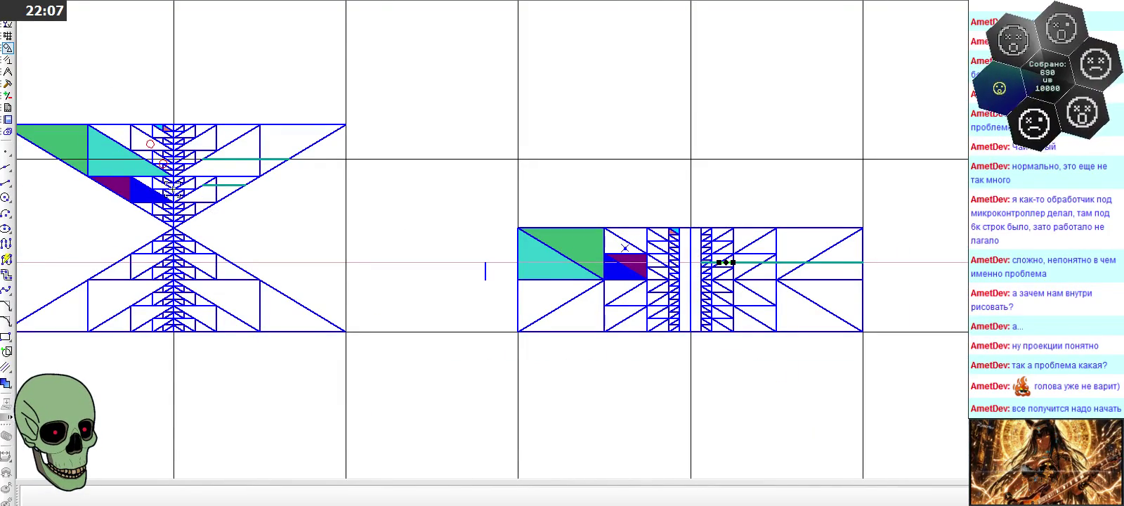
scroll(173, 188, up, 3)
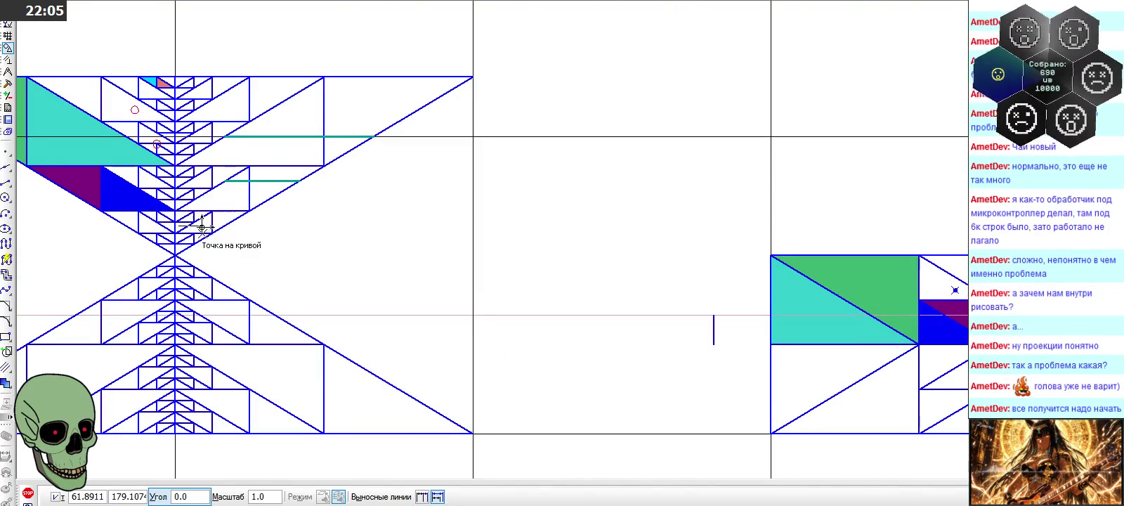
scroll(210, 232, up, 2)
scroll(211, 232, up, 1)
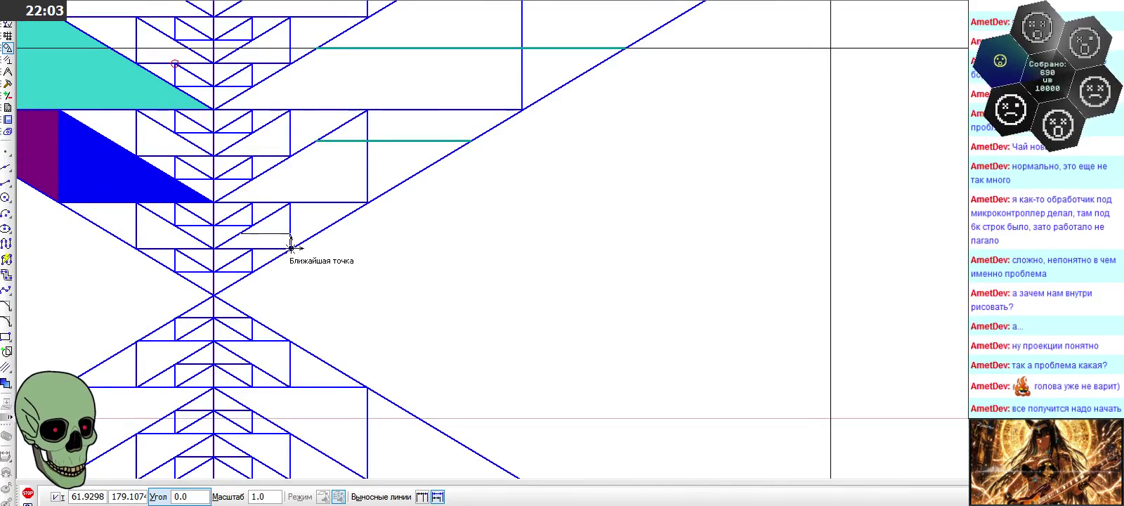
Stop the active commands while zooming around the views
click(28, 493)
scroll(889, 264, up, 3)
scroll(960, 268, up, 2)
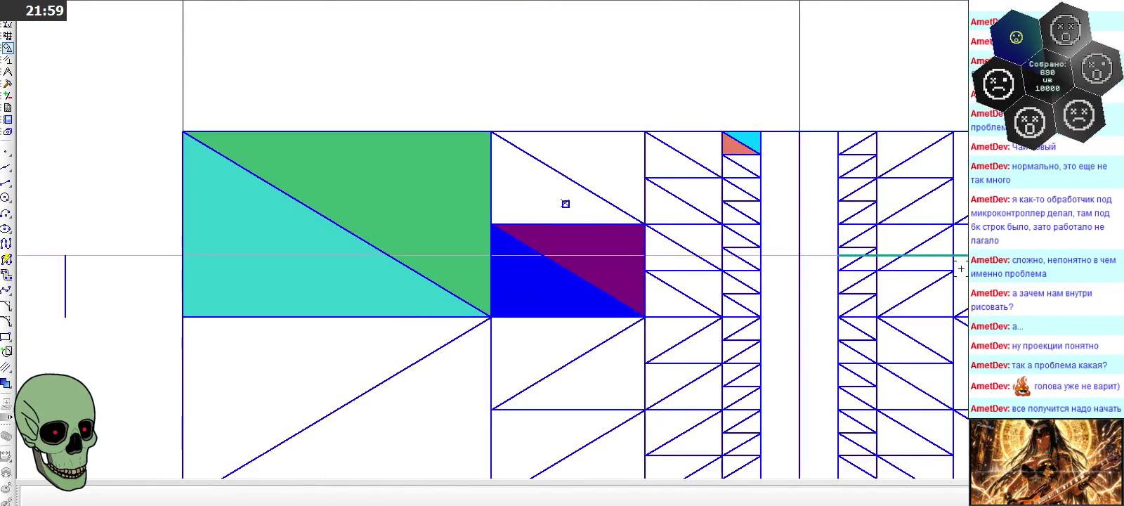
scroll(906, 247, down, 2)
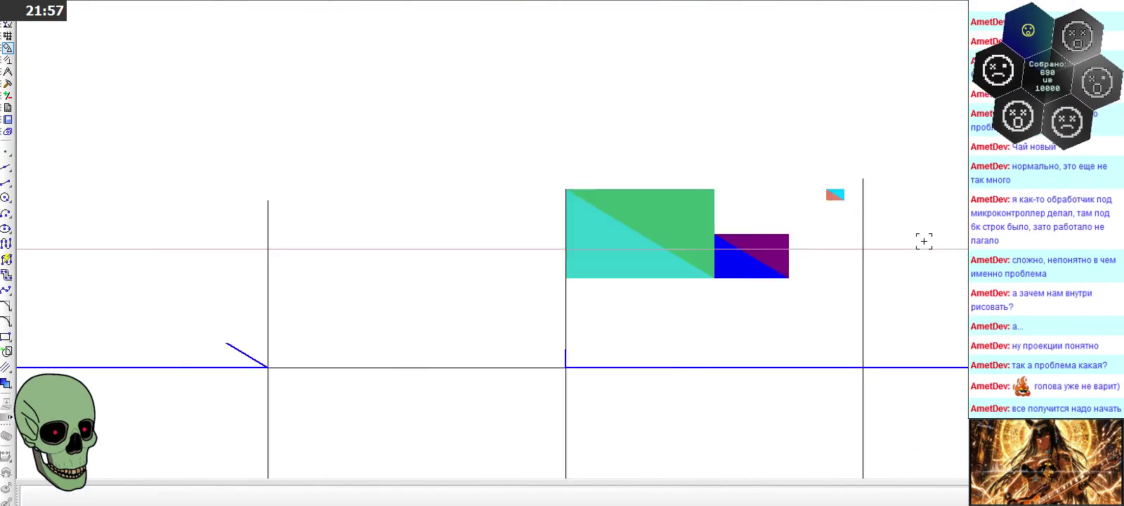
scroll(925, 240, down, 2)
scroll(333, 178, up, 2)
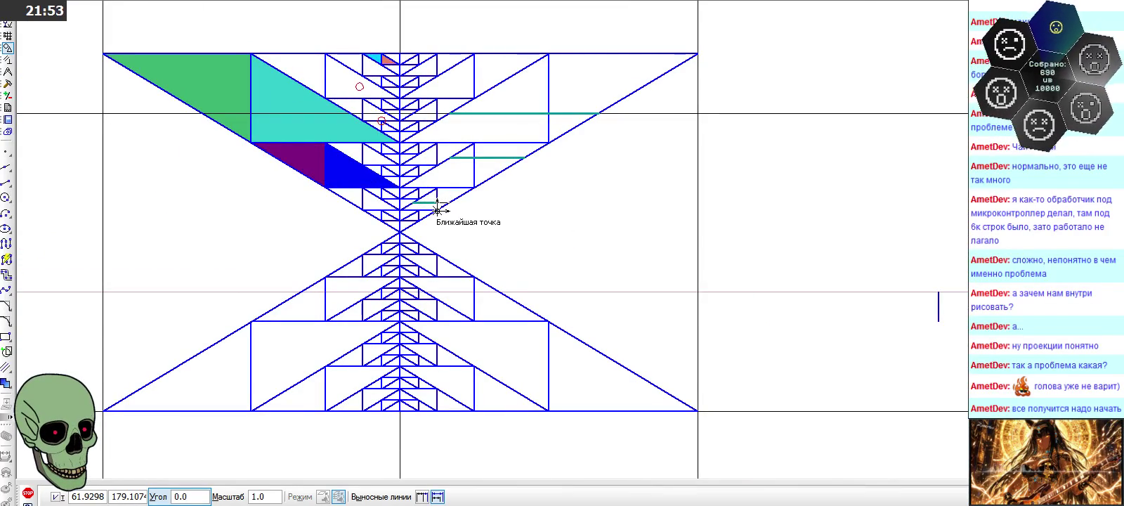
click(28, 494)
scroll(227, 172, down, 1)
scroll(226, 171, down, 1)
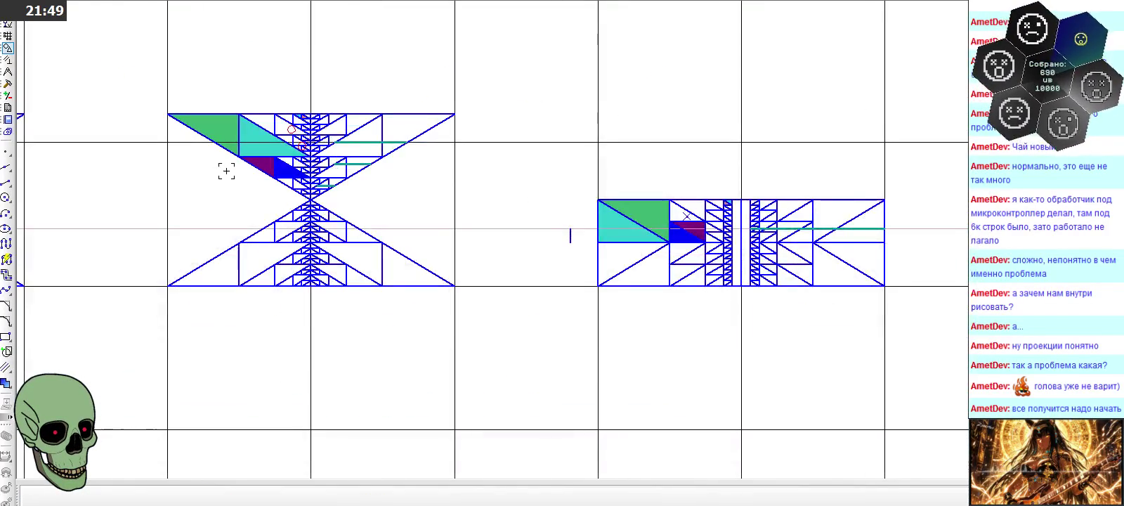
scroll(832, 253, up, 3)
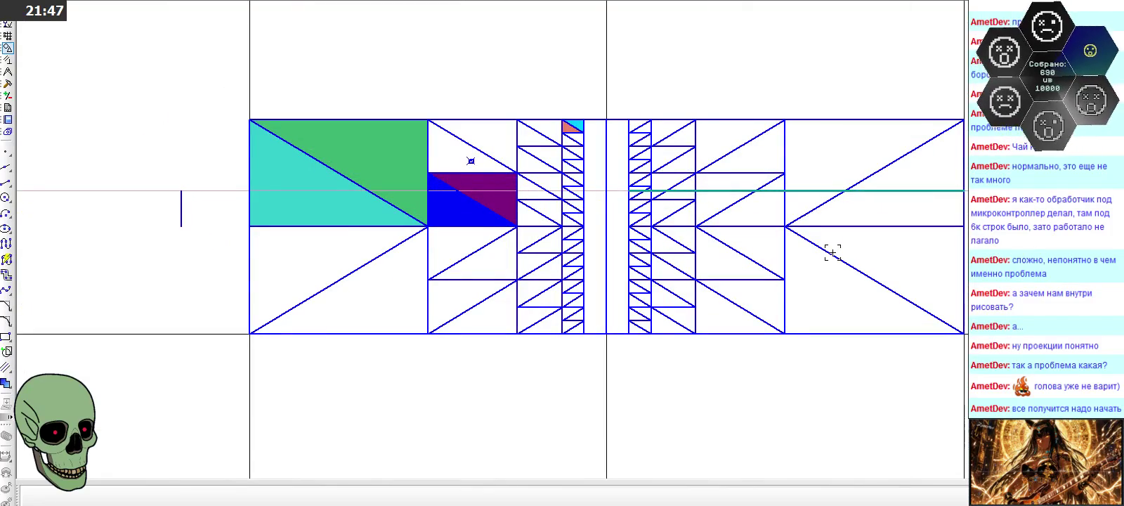
scroll(833, 253, down, 2)
scroll(833, 253, down, 1)
scroll(310, 165, up, 1)
scroll(309, 165, up, 1)
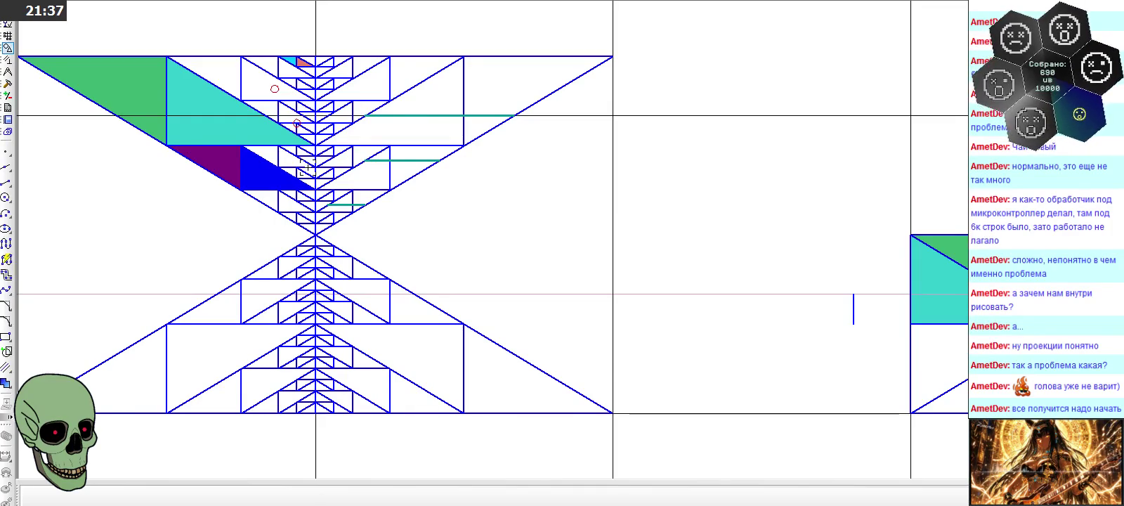
scroll(307, 169, down, 2)
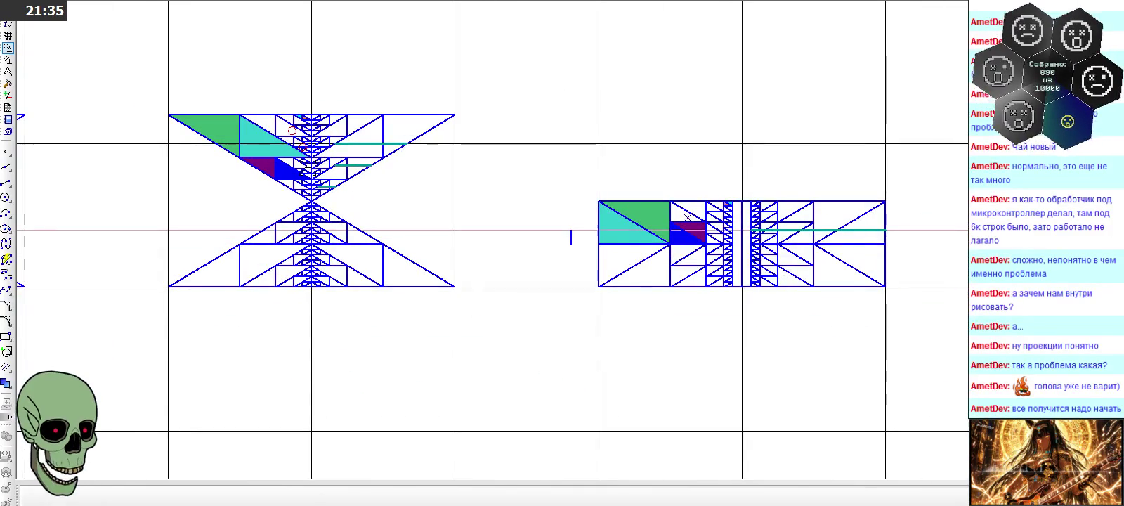
scroll(307, 167, up, 2)
scroll(351, 210, up, 2)
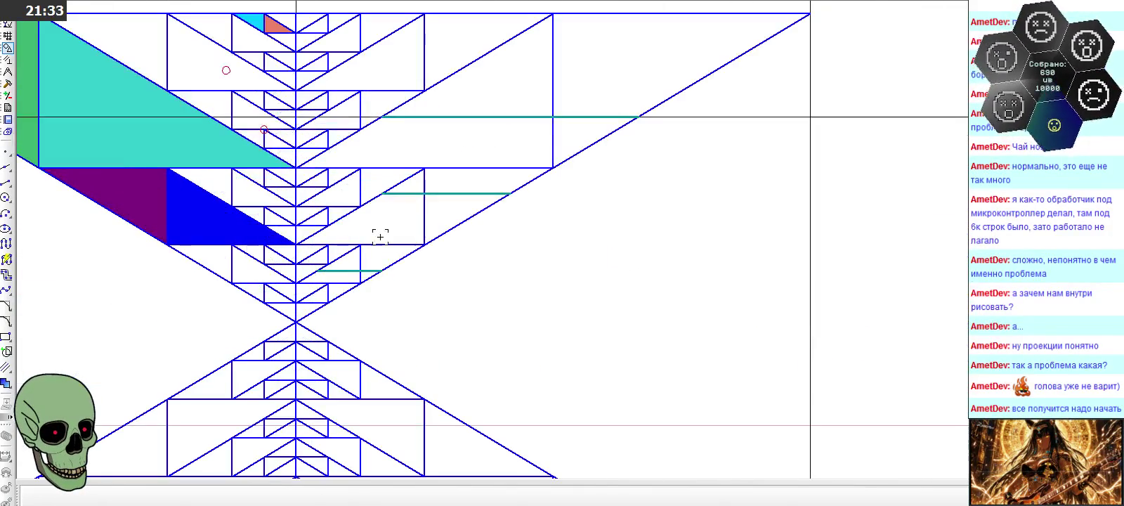
scroll(230, 145, down, 2)
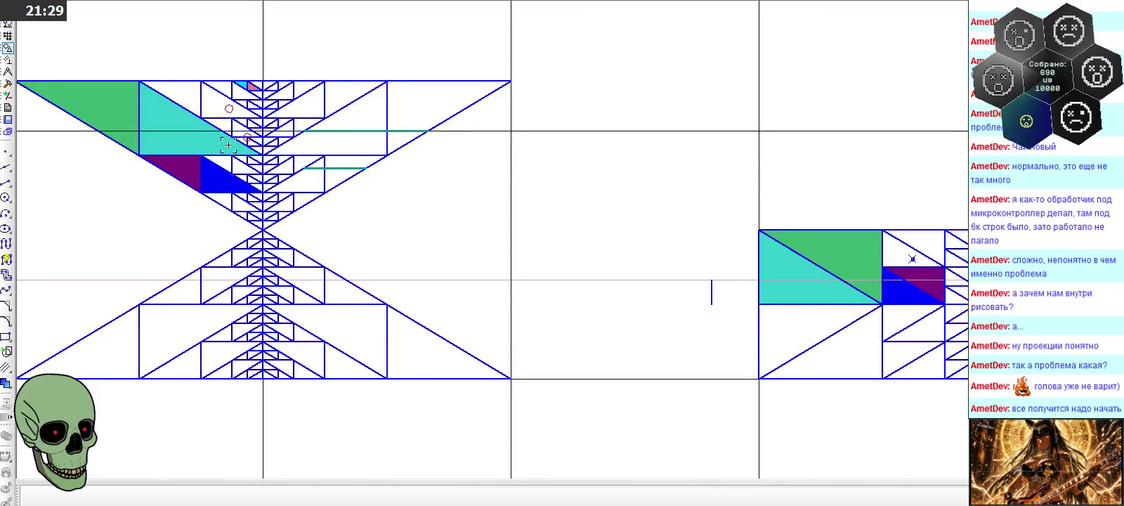
scroll(228, 145, down, 1)
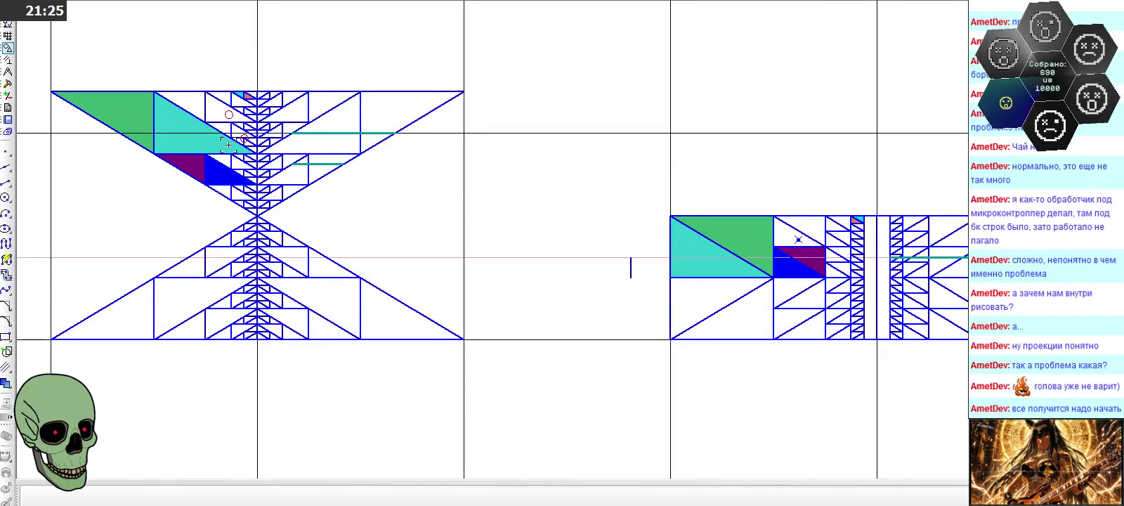
scroll(955, 263, up, 3)
scroll(955, 263, up, 1)
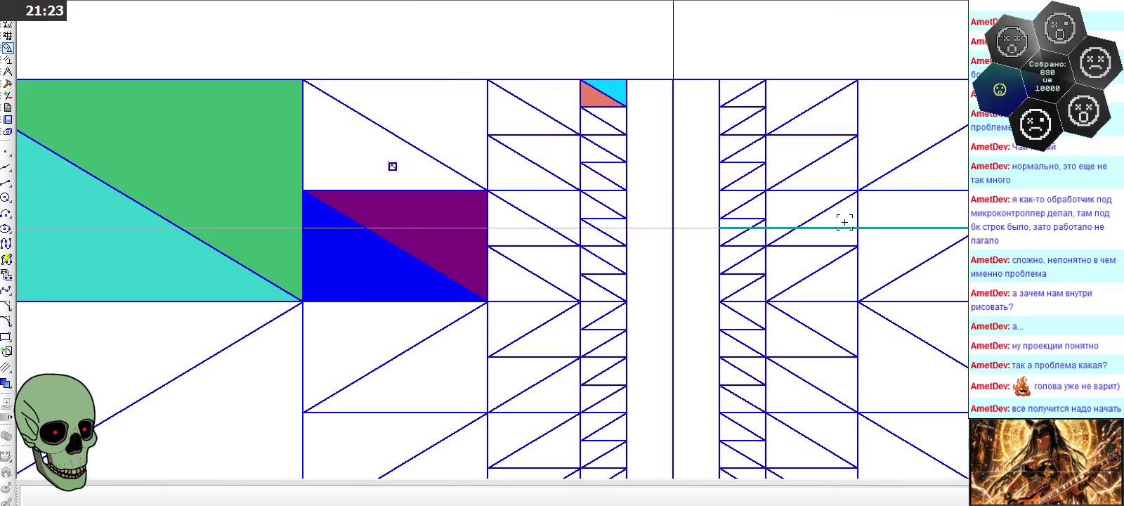
Reselect the short teal segment and copy it with its endpoint as base point
click(859, 240)
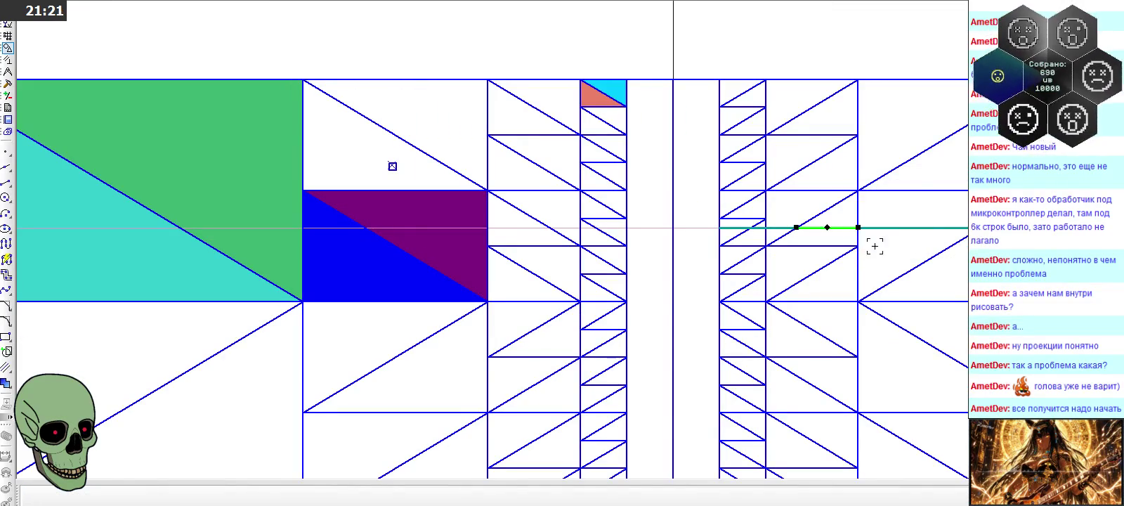
scroll(903, 232, down, 1)
scroll(900, 222, down, 1)
scroll(900, 220, up, 2)
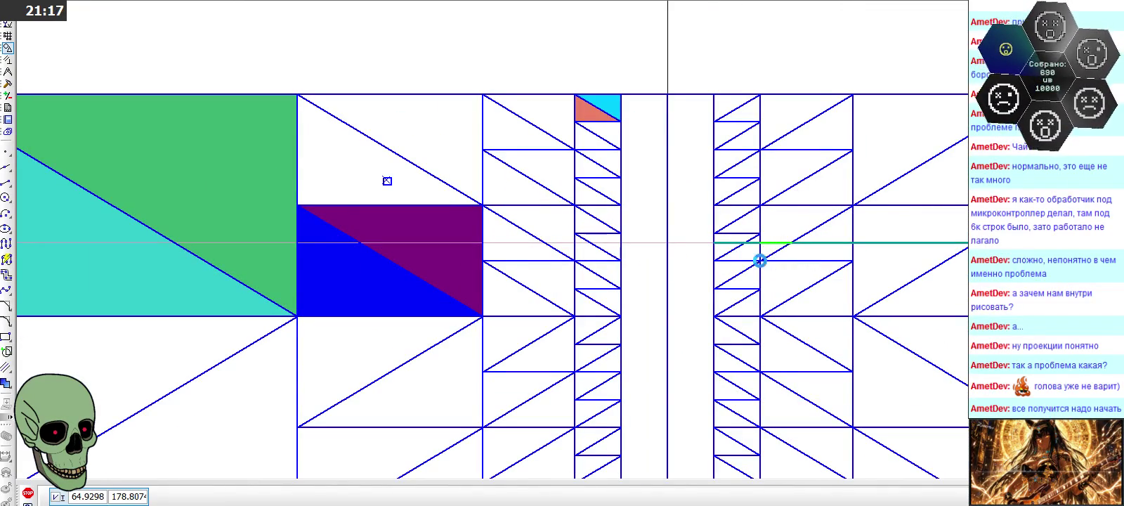
click(762, 245)
scroll(668, 242, down, 5)
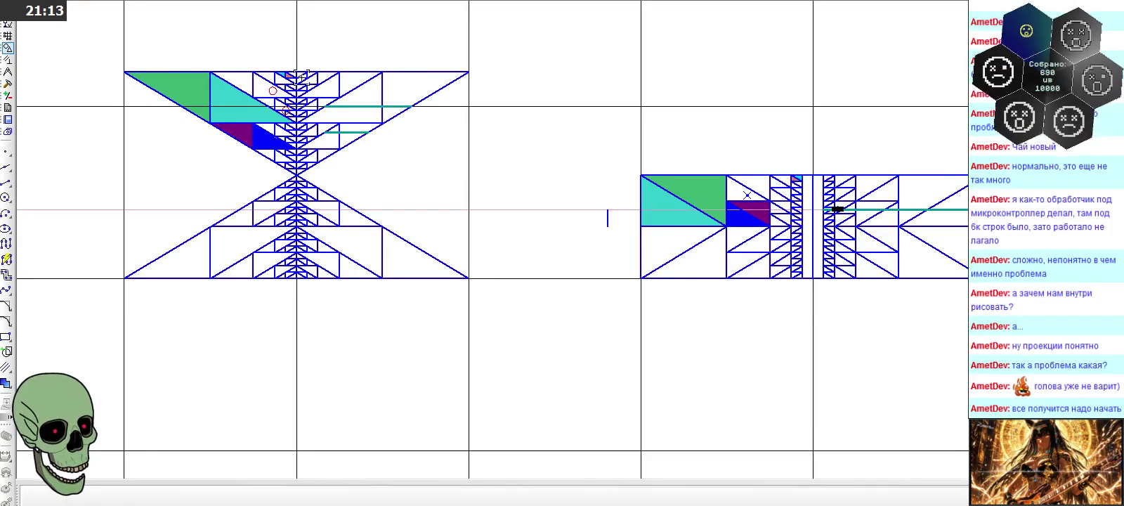
scroll(608, 218, up, 2)
scroll(834, 319, down, 1)
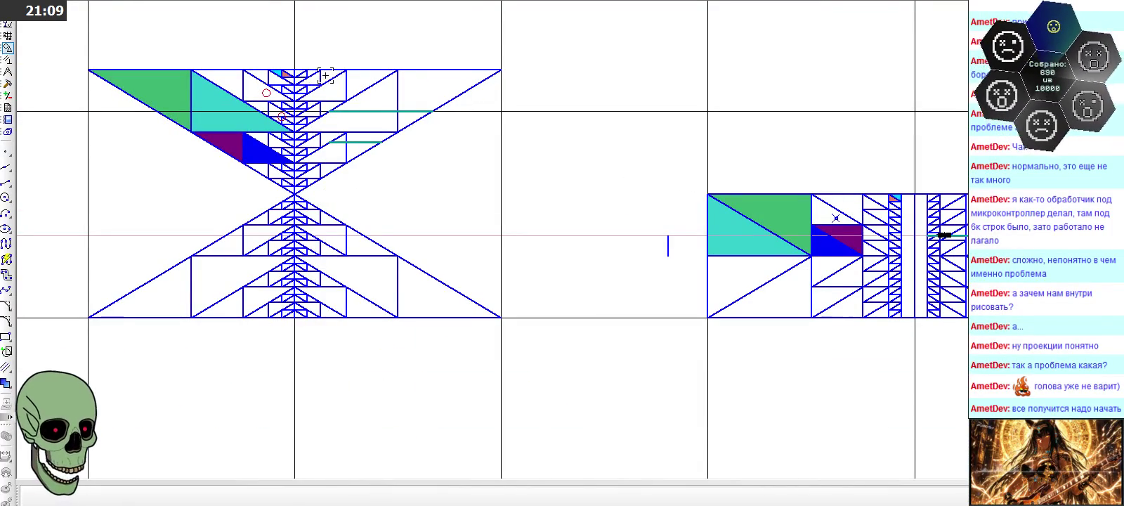
key(ctrl+v)
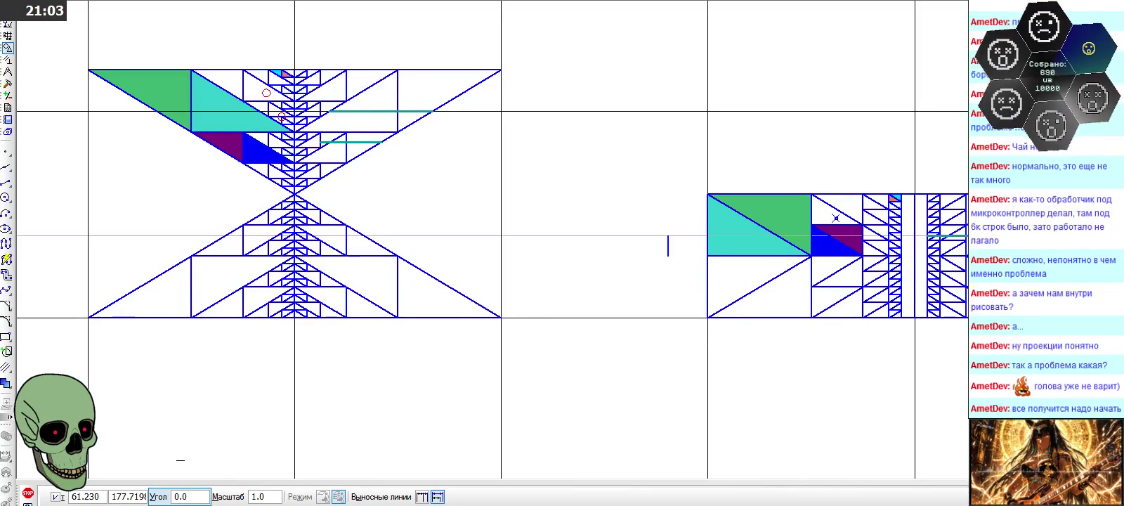
Cancel the pending paste without placing the teal segment
click(28, 494)
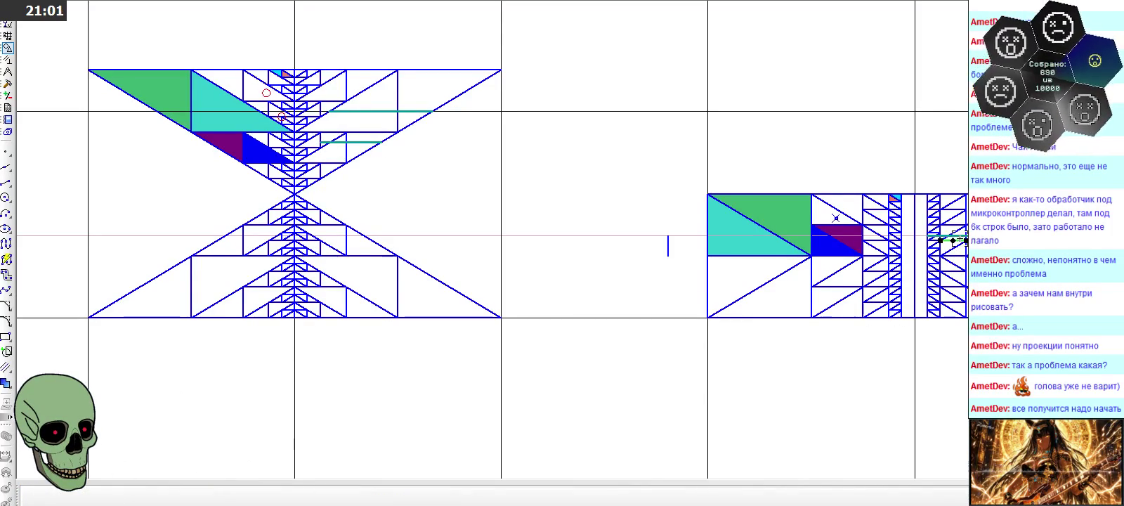
scroll(964, 237, up, 2)
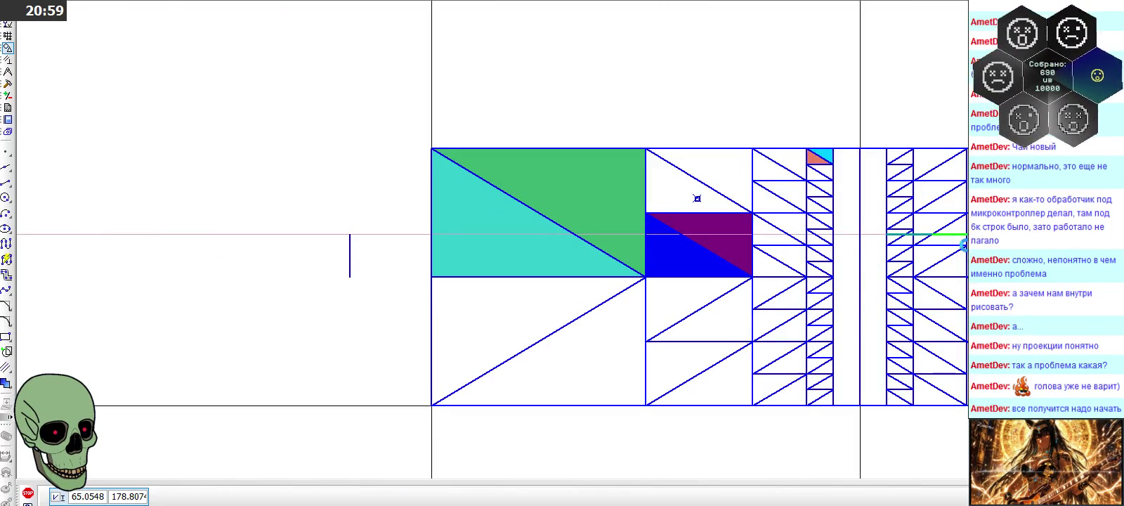
scroll(962, 275, down, 2)
scroll(399, 186, up, 2)
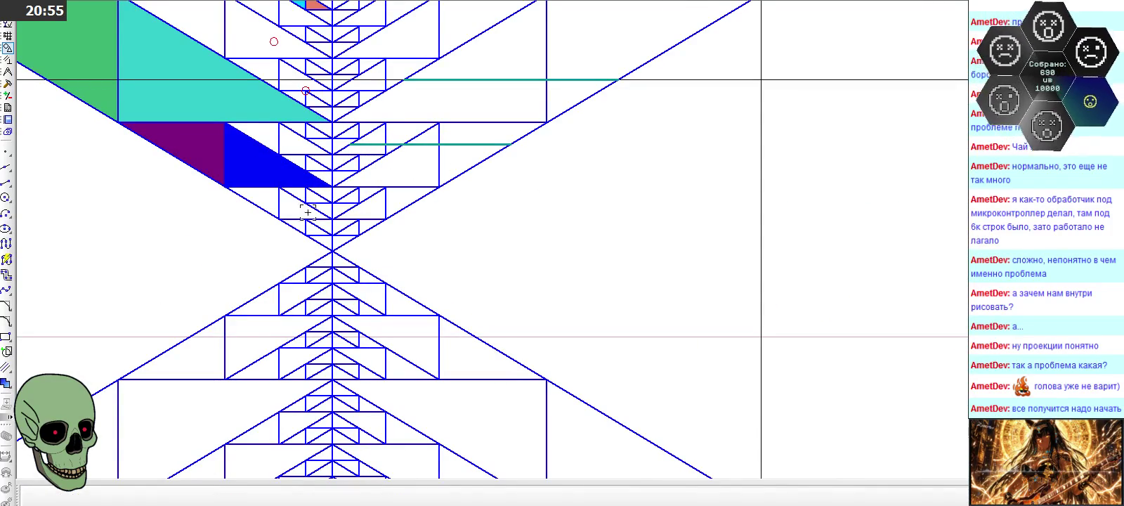
scroll(280, 146, down, 1)
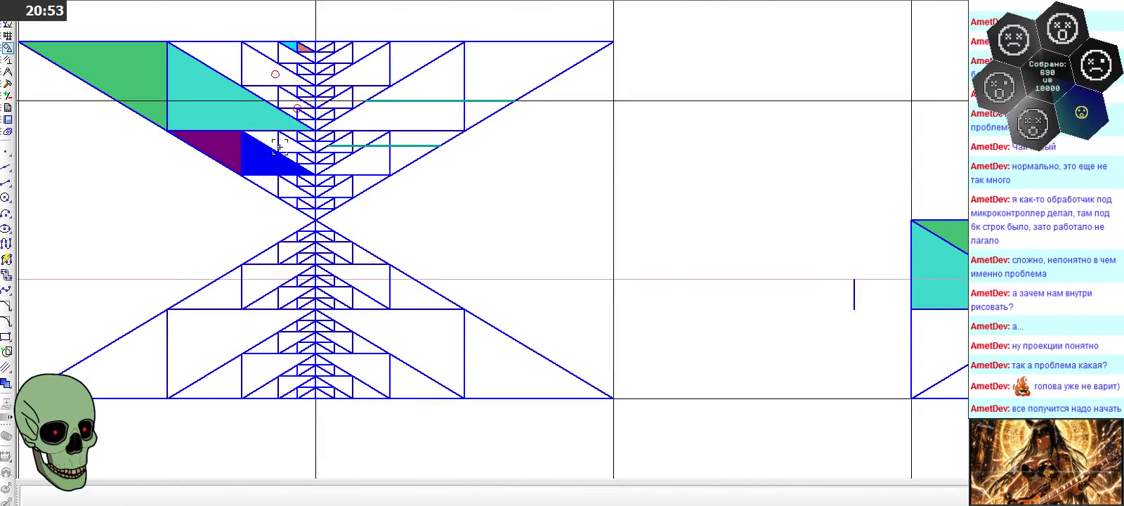
scroll(280, 146, down, 1)
scroll(883, 231, up, 1)
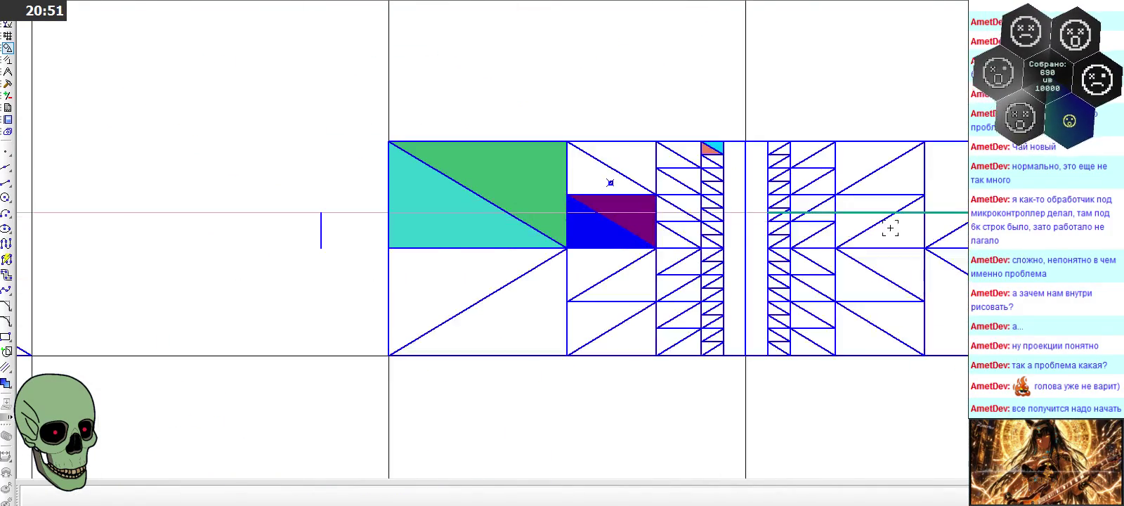
scroll(823, 190, up, 1)
scroll(823, 221, up, 1)
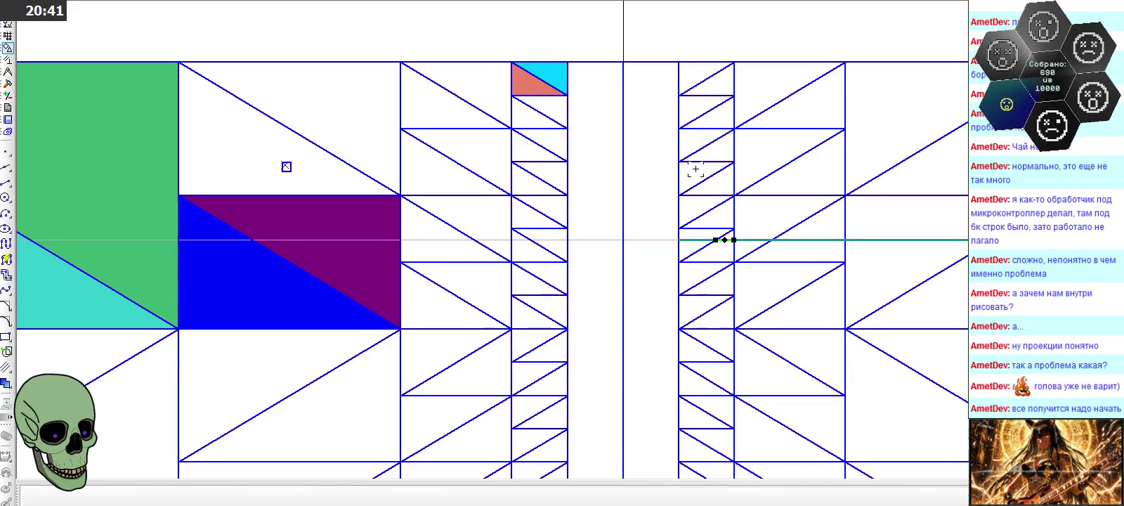
Pick up the short teal segment in the right-hand view again
click(685, 241)
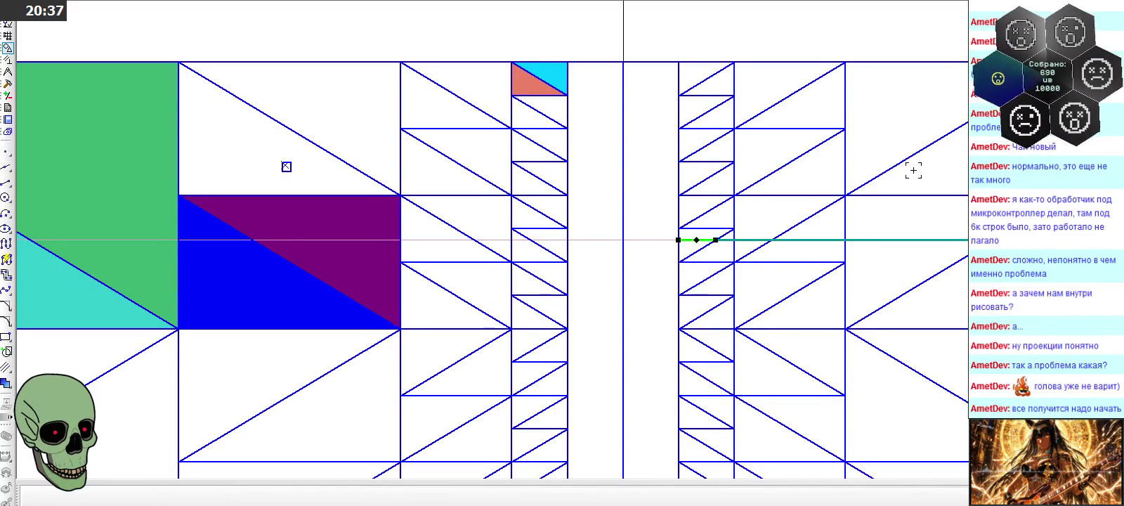
scroll(912, 171, down, 3)
scroll(915, 170, down, 3)
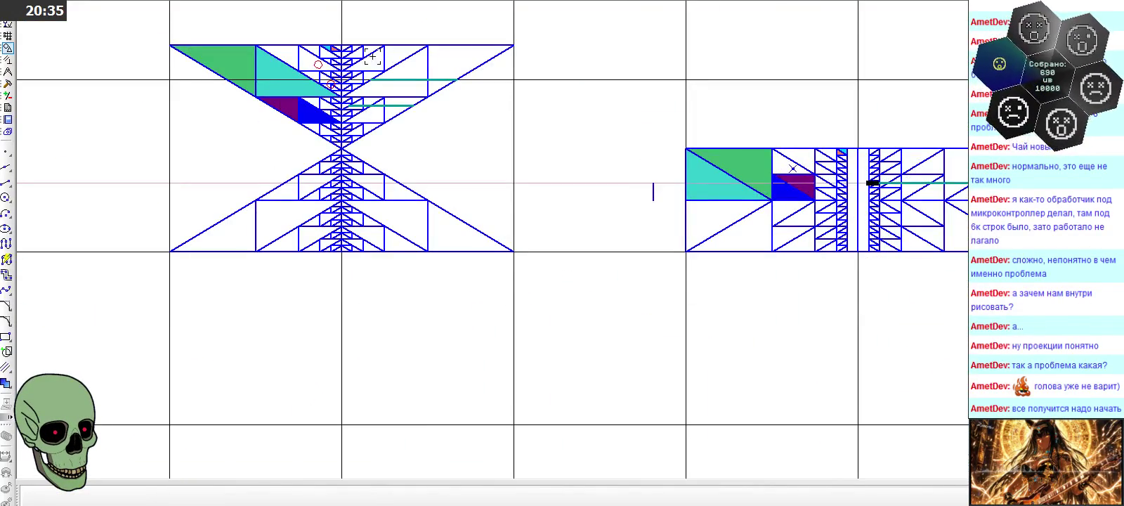
scroll(372, 58, up, 4)
scroll(362, 57, down, 3)
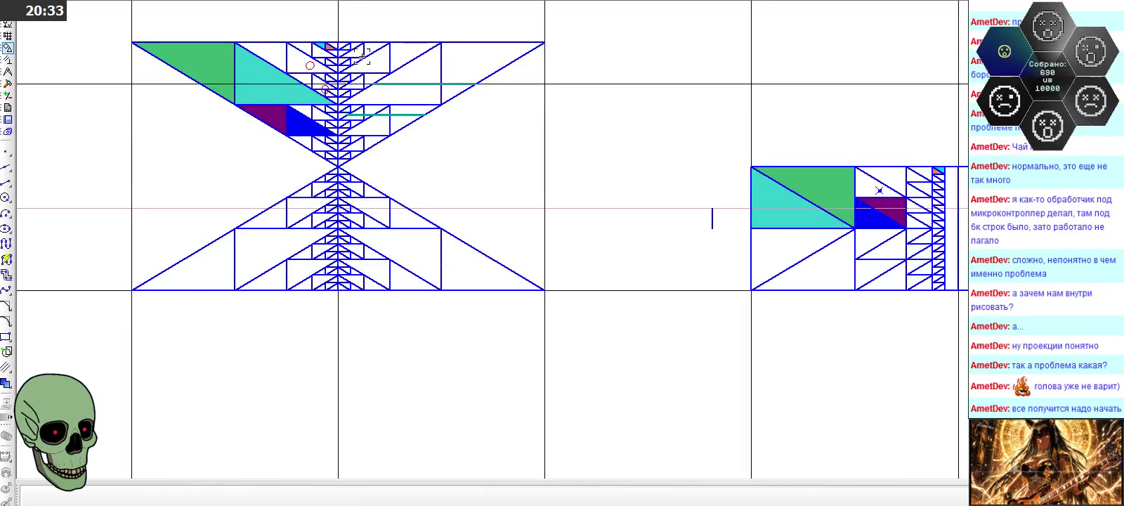
scroll(355, 48, up, 1)
scroll(345, 38, up, 2)
scroll(341, 37, up, 1)
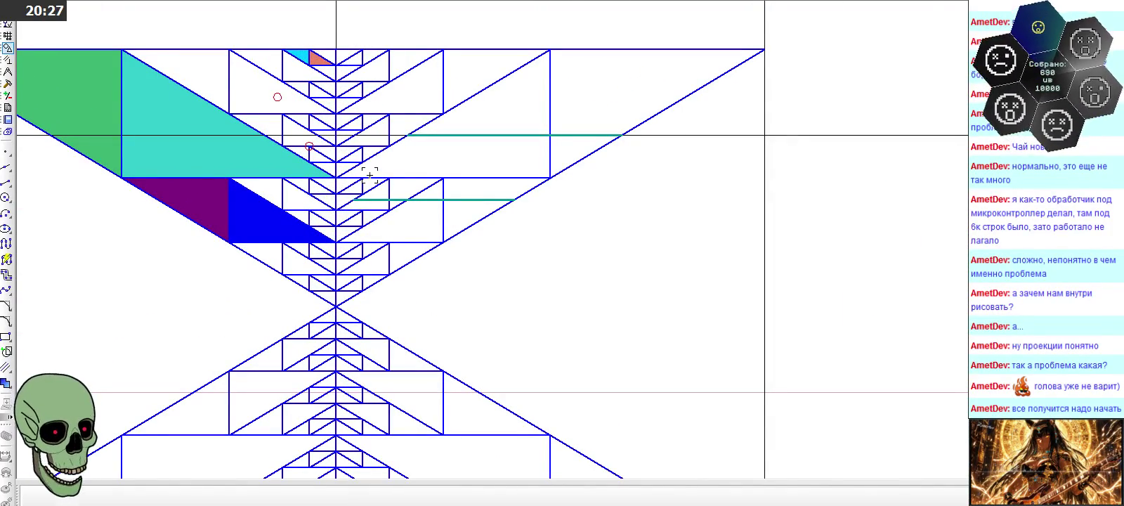
Paste the teal segment into the left view just below the lower long teal line
key(ctrl+v)
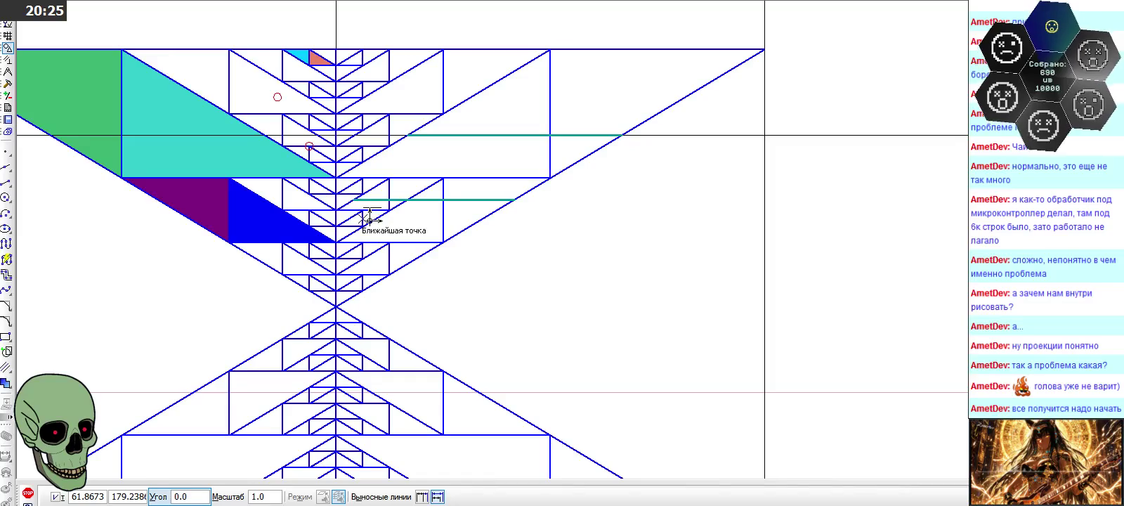
click(366, 221)
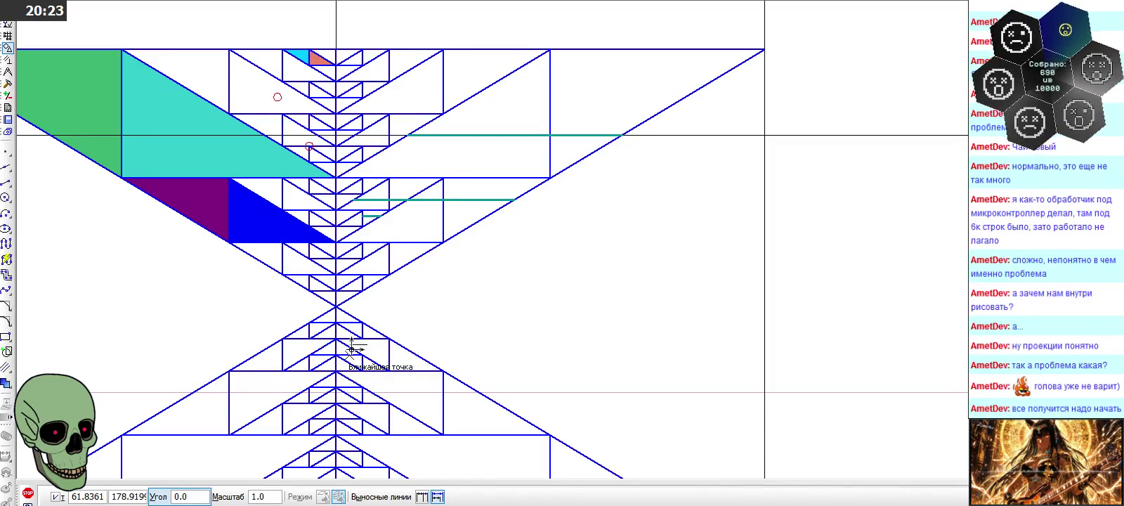
click(32, 493)
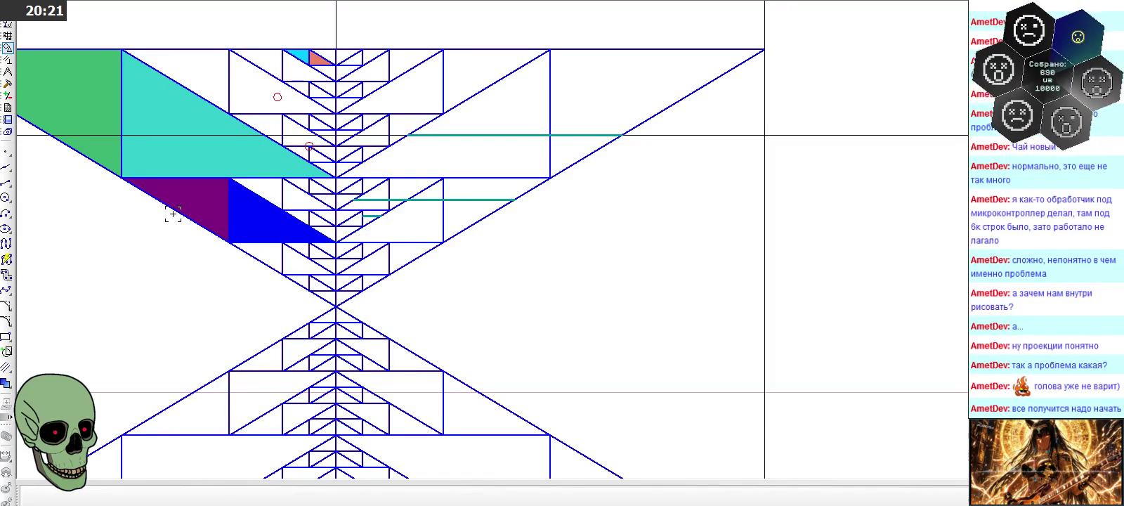
scroll(173, 215, down, 2)
scroll(915, 294, down, 2)
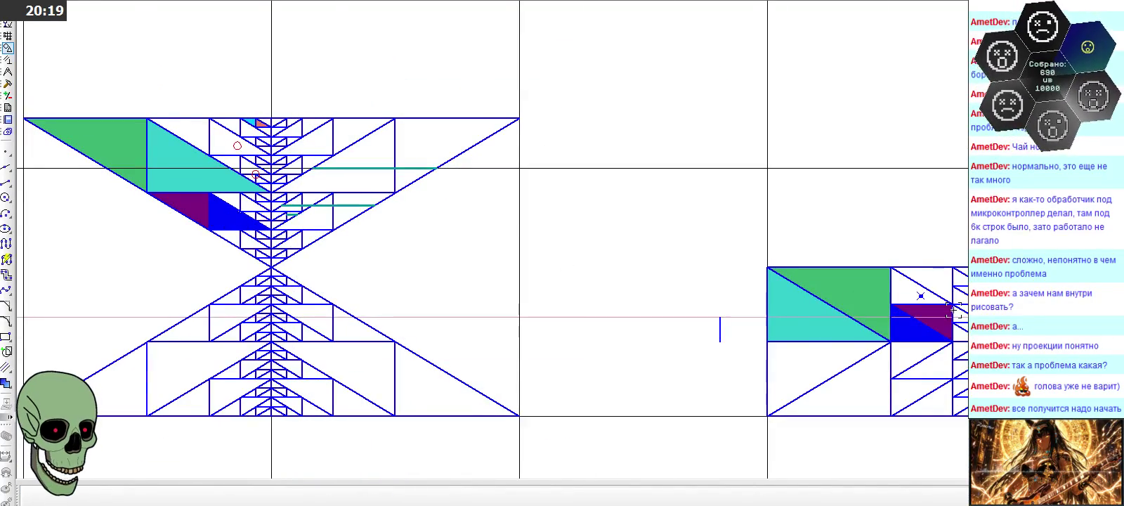
scroll(761, 262, up, 3)
scroll(761, 262, up, 3)
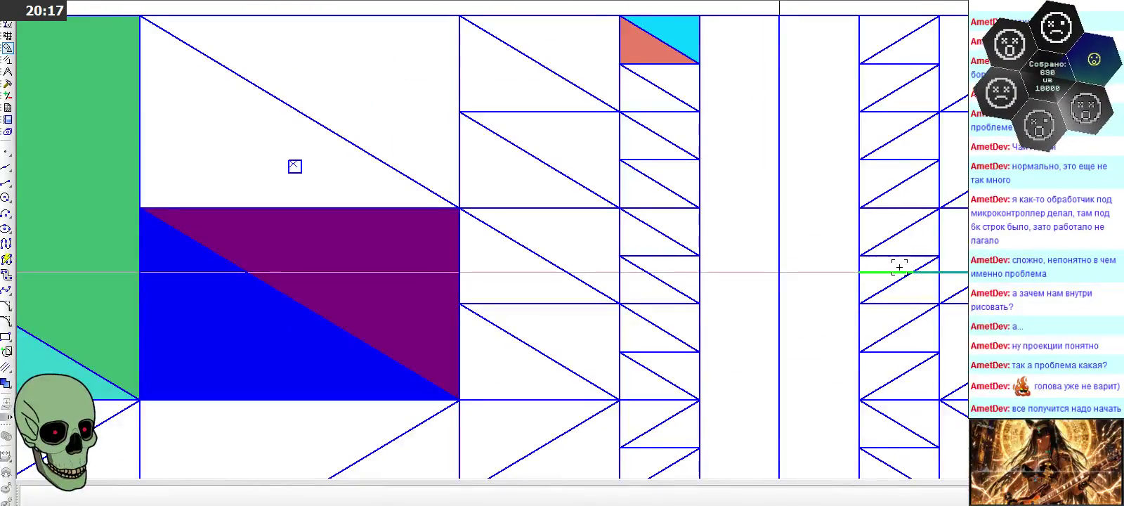
scroll(663, 260, down, 1)
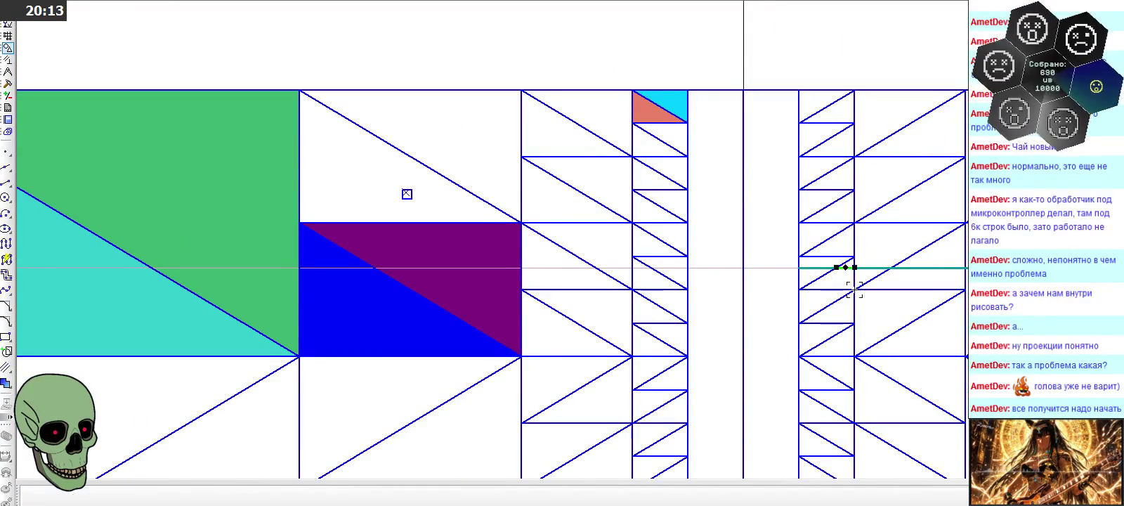
scroll(893, 266, down, 1)
scroll(899, 264, down, 1)
scroll(133, 135, up, 2)
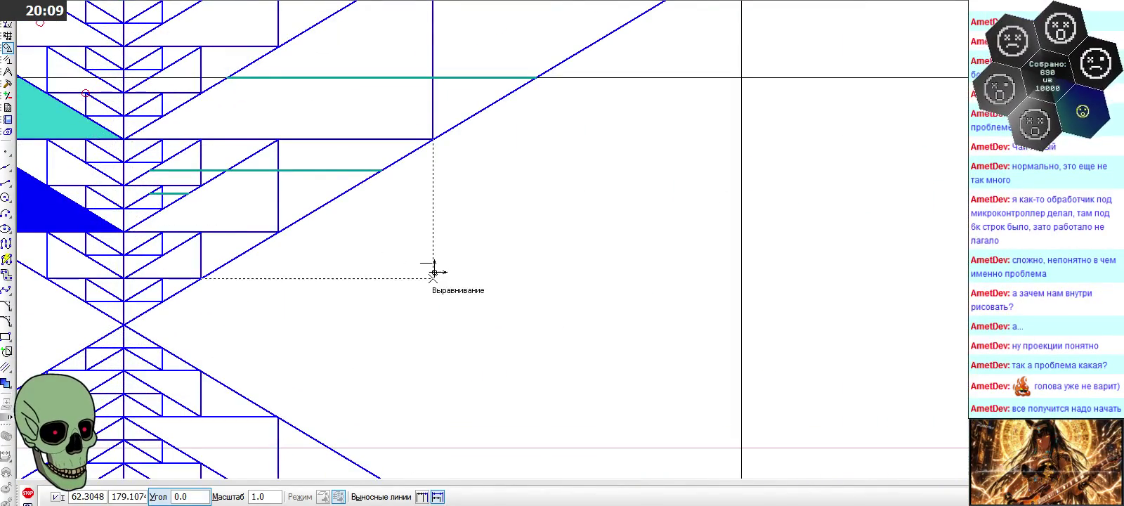
scroll(434, 263, down, 1)
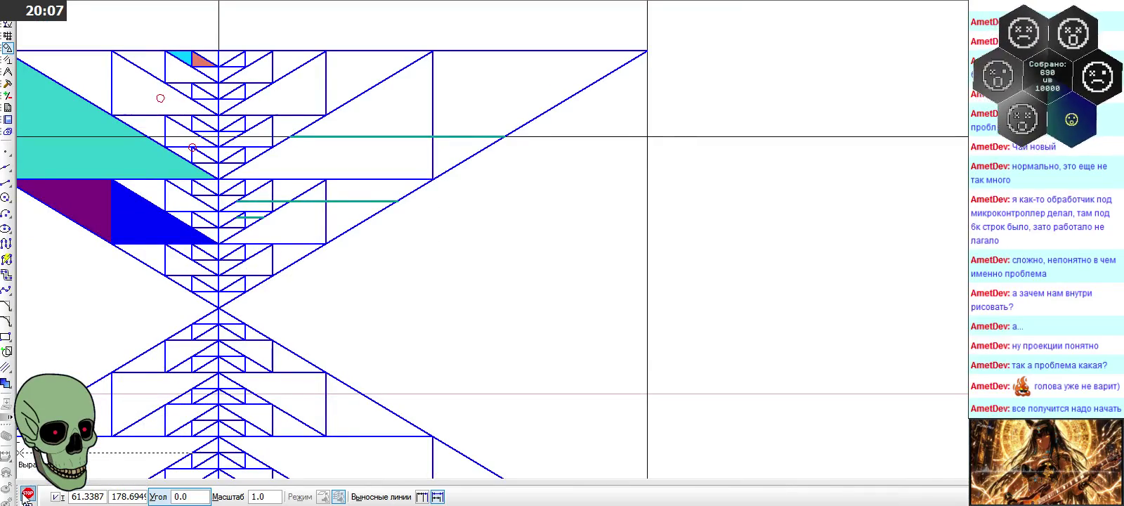
scroll(215, 161, down, 2)
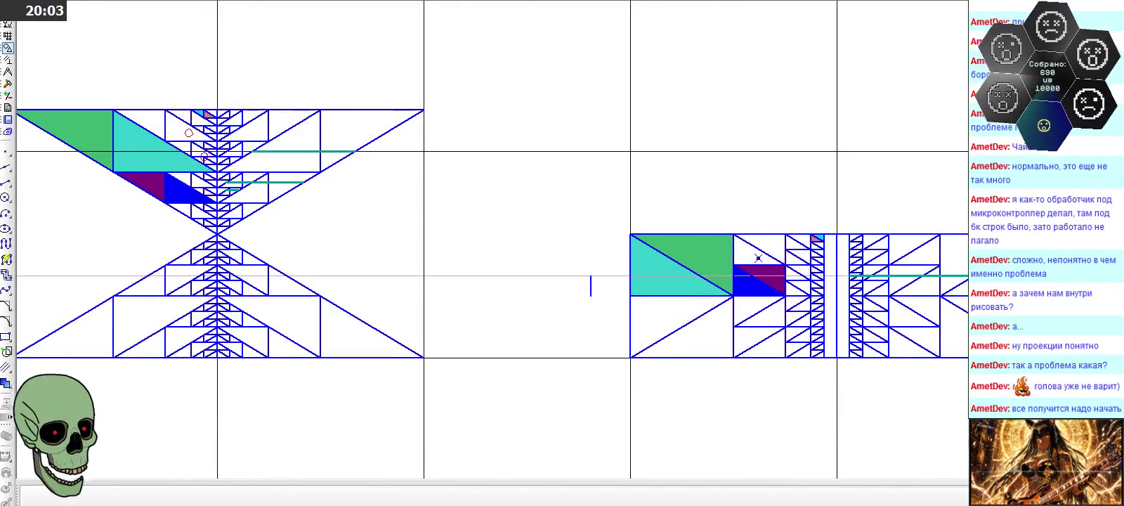
scroll(844, 278, up, 1)
scroll(796, 283, up, 1)
scroll(889, 281, down, 2)
scroll(807, 261, down, 1)
scroll(263, 180, up, 1)
scroll(131, 120, up, 1)
scroll(79, 176, up, 2)
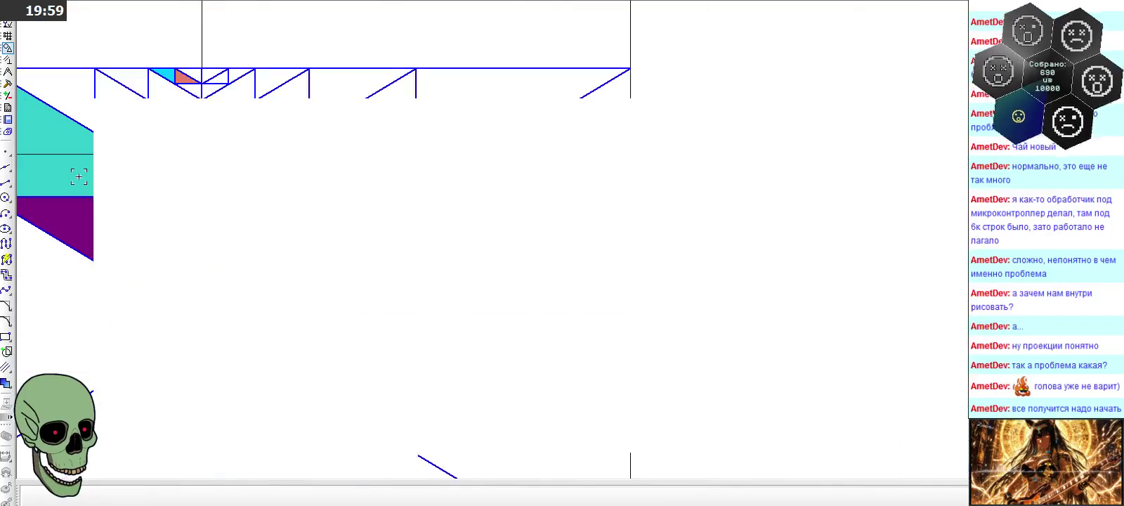
scroll(78, 176, up, 1)
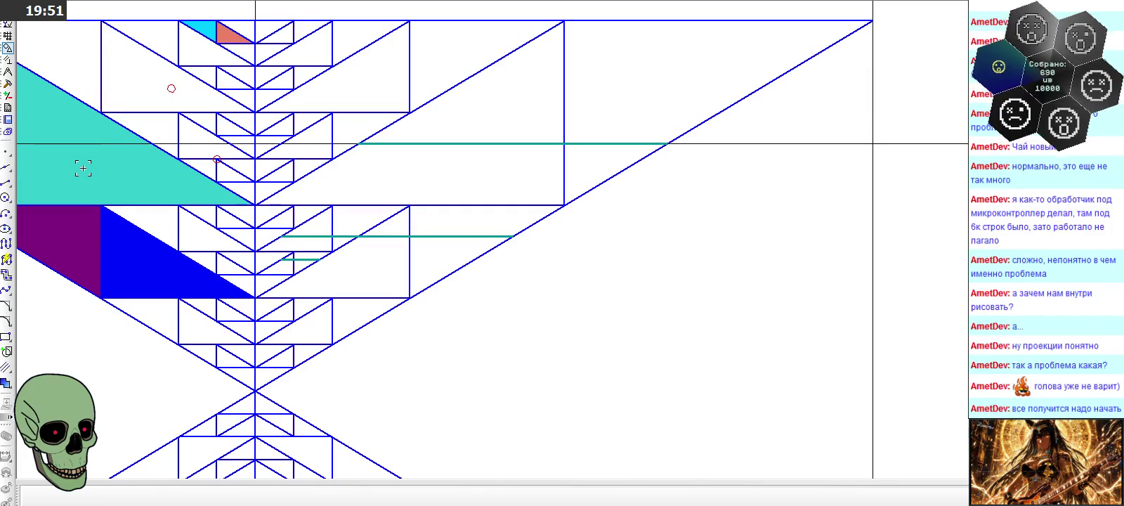
scroll(83, 168, down, 1)
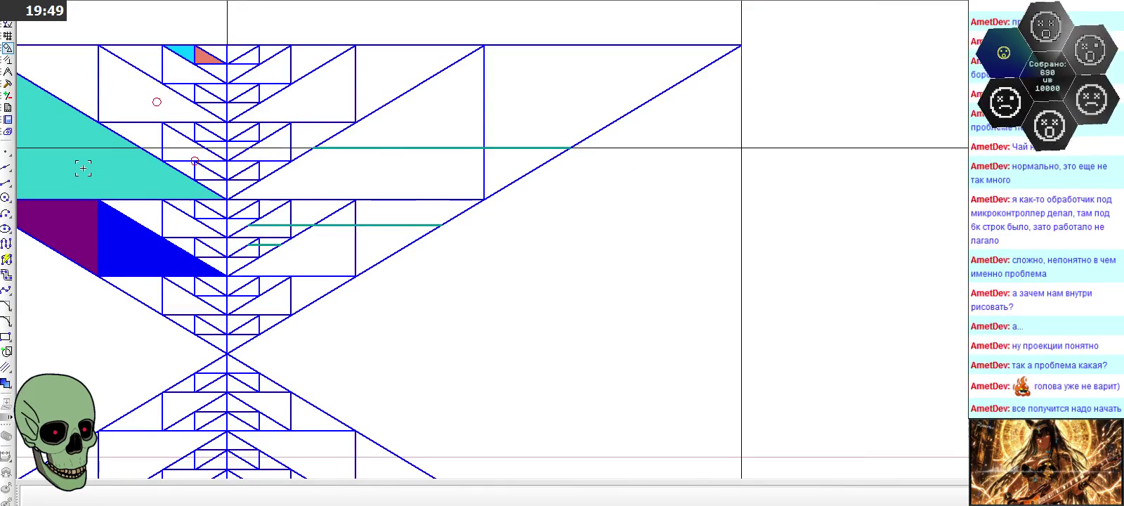
scroll(603, 199, down, 1)
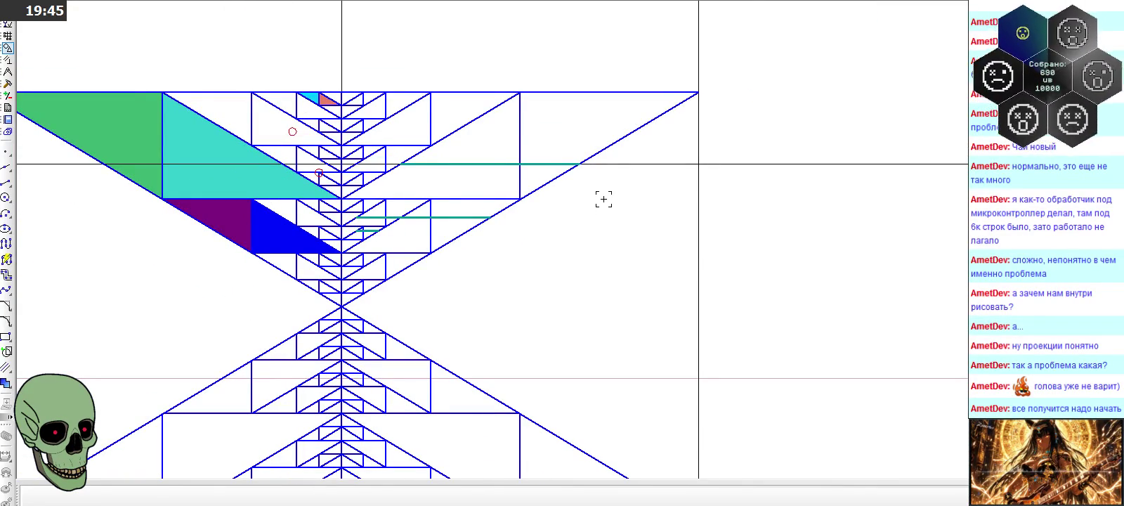
scroll(405, 210, up, 4)
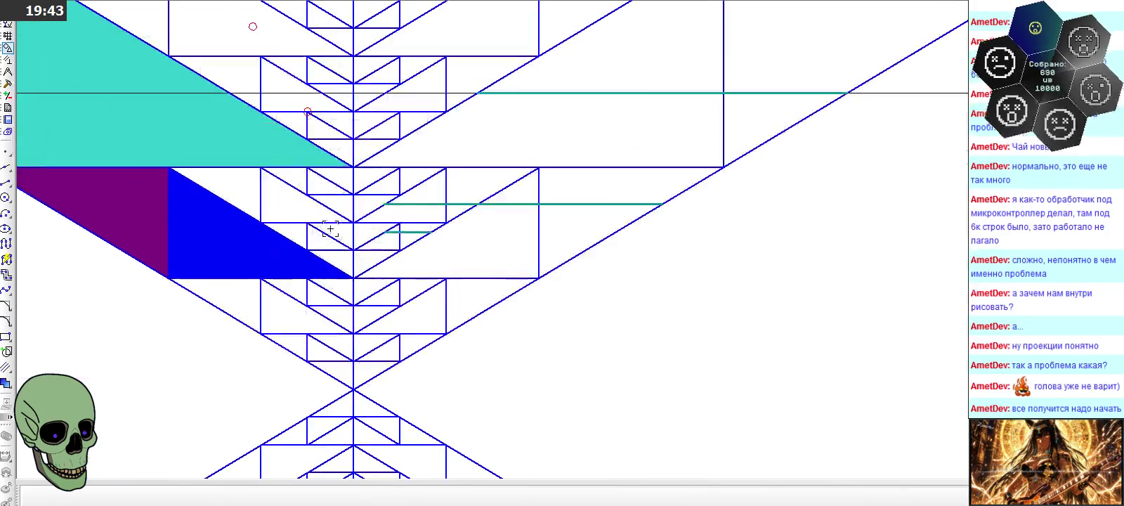
scroll(657, 204, down, 2)
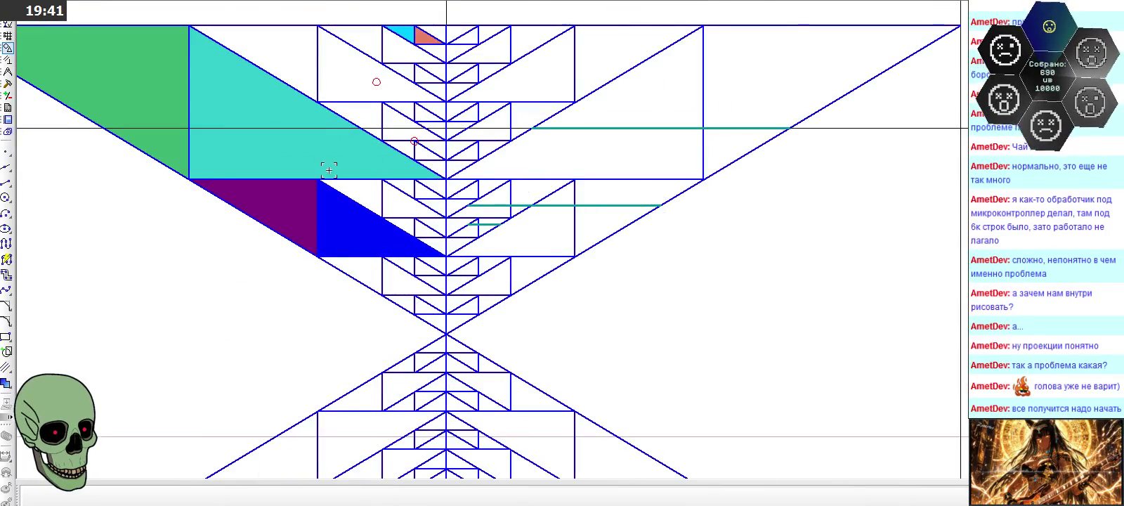
scroll(325, 169, down, 5)
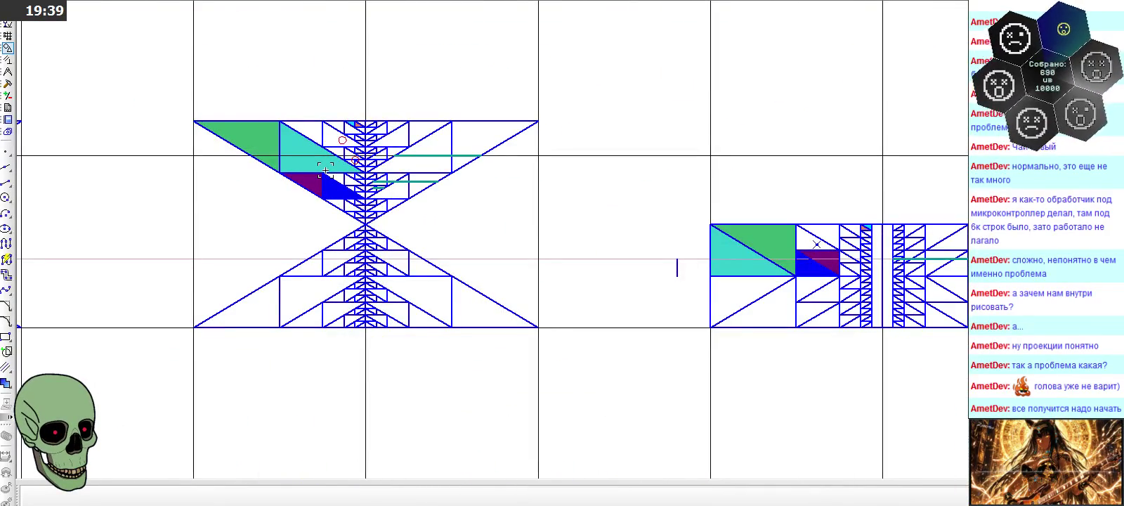
scroll(326, 169, up, 5)
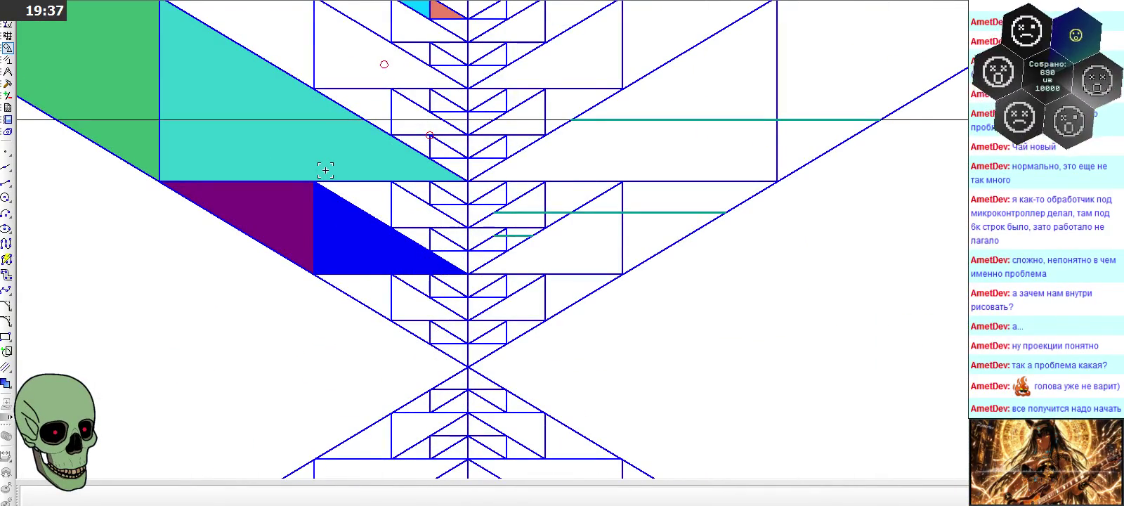
scroll(325, 169, down, 1)
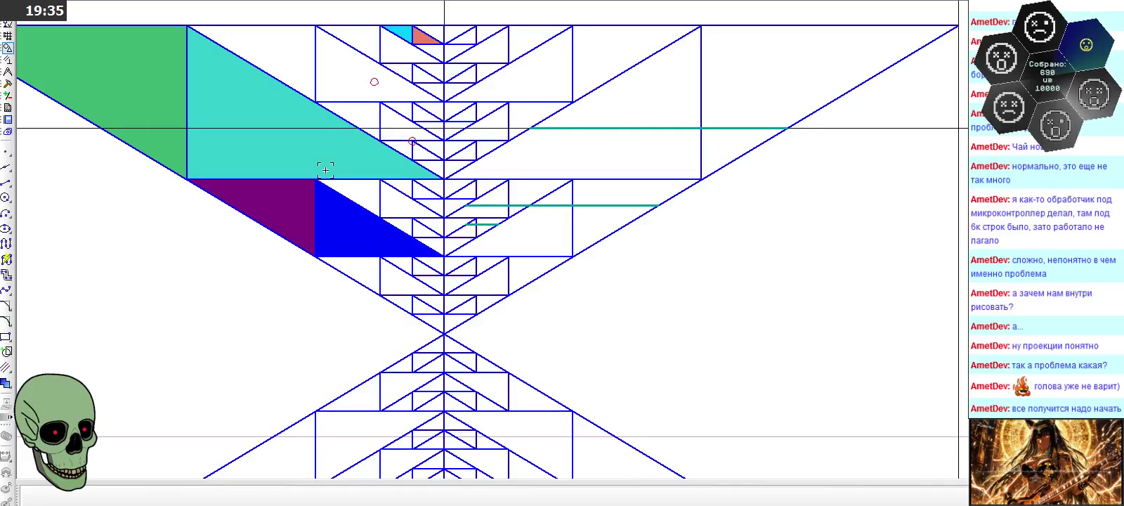
scroll(325, 169, down, 1)
scroll(326, 169, down, 1)
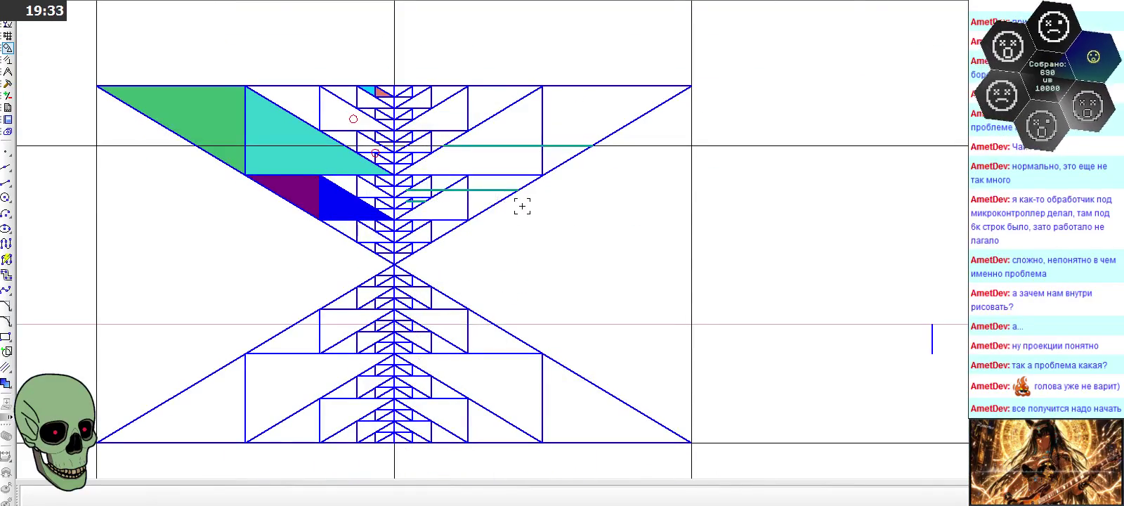
scroll(621, 208, down, 2)
scroll(622, 208, down, 1)
scroll(621, 208, up, 3)
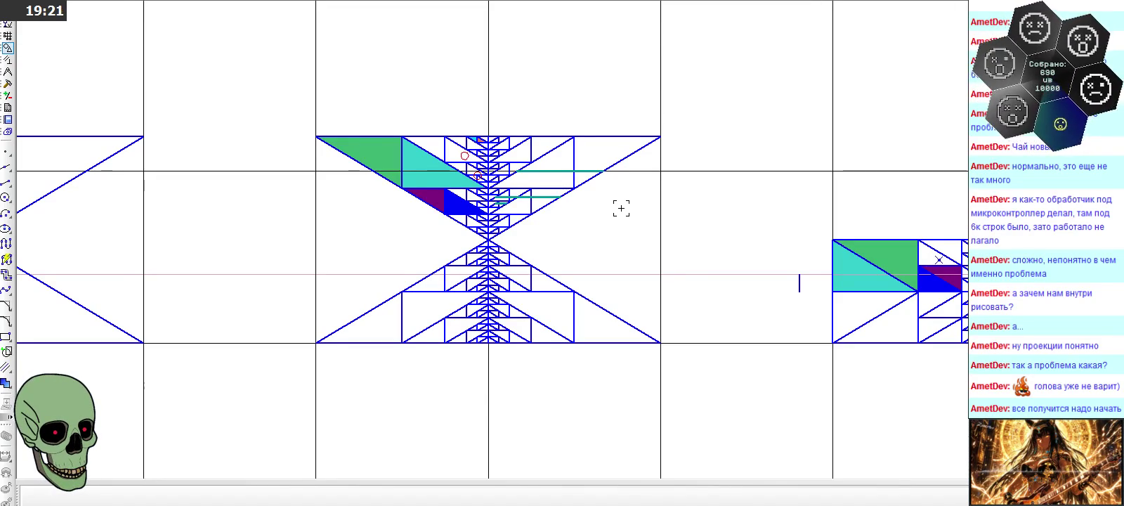
scroll(330, 198, down, 2)
scroll(846, 251, up, 5)
scroll(649, 217, down, 2)
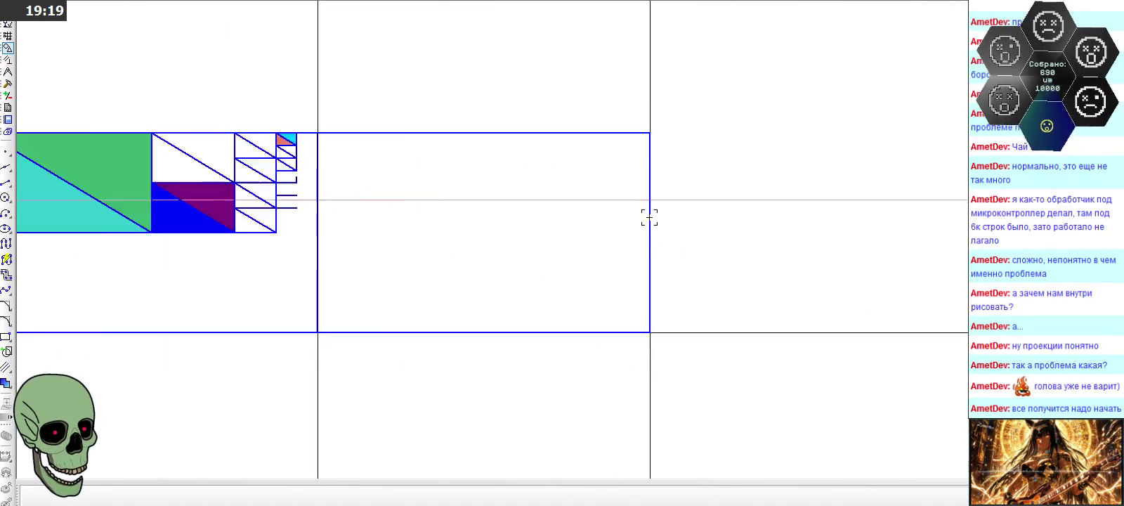
scroll(649, 217, down, 1)
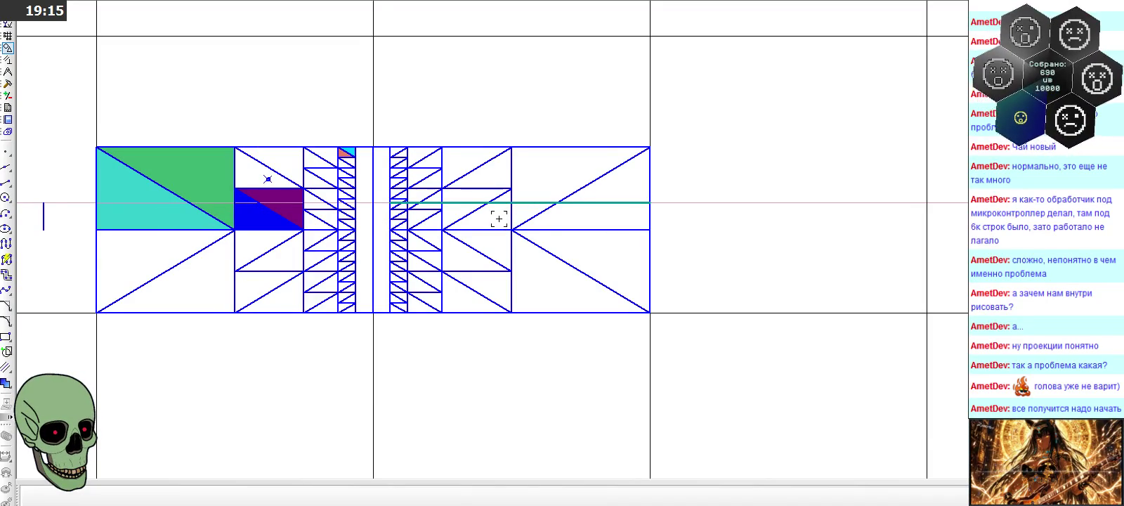
scroll(499, 219, down, 6)
scroll(499, 219, up, 1)
scroll(141, 173, up, 4)
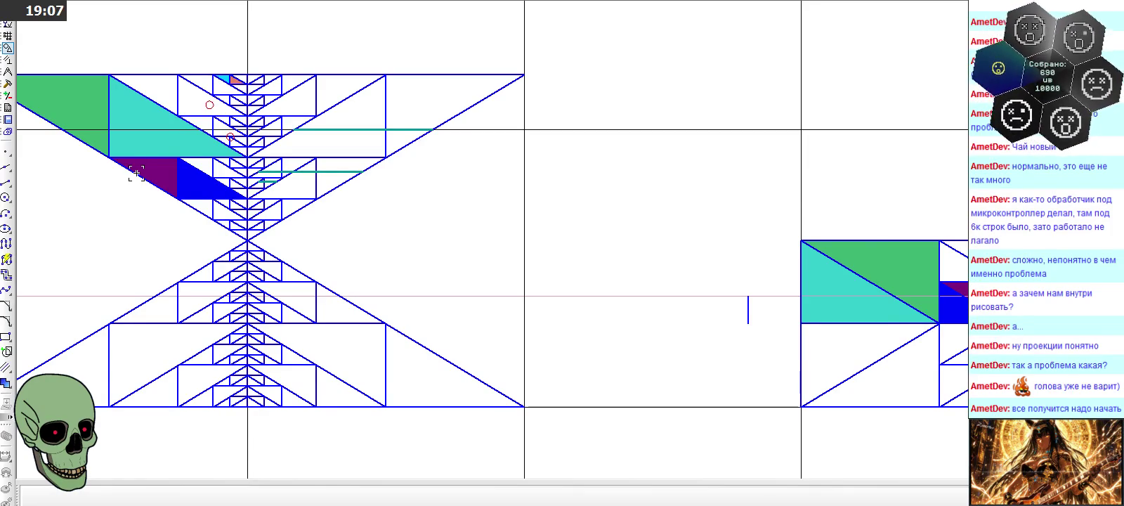
scroll(137, 173, down, 1)
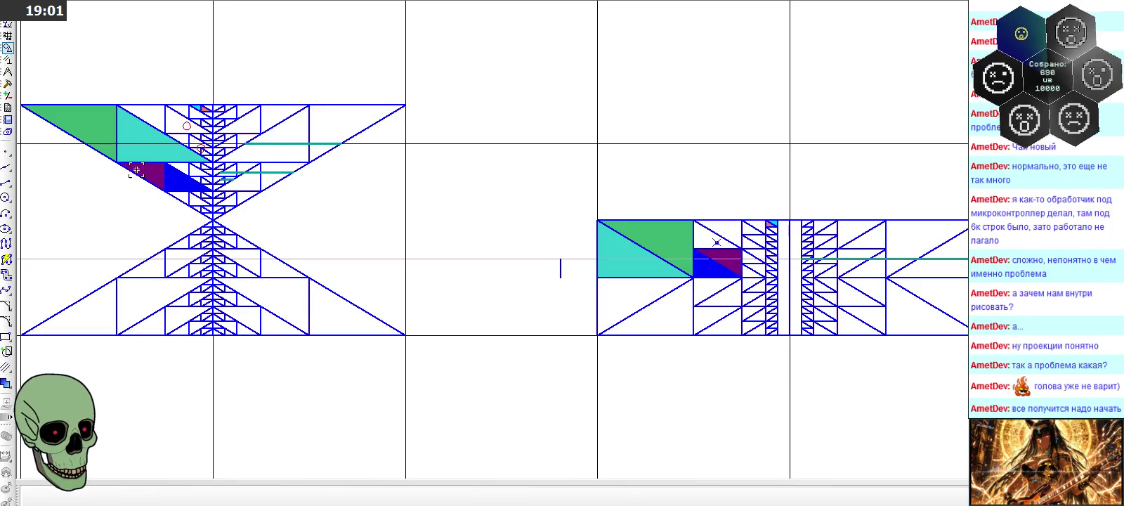
scroll(137, 169, up, 1)
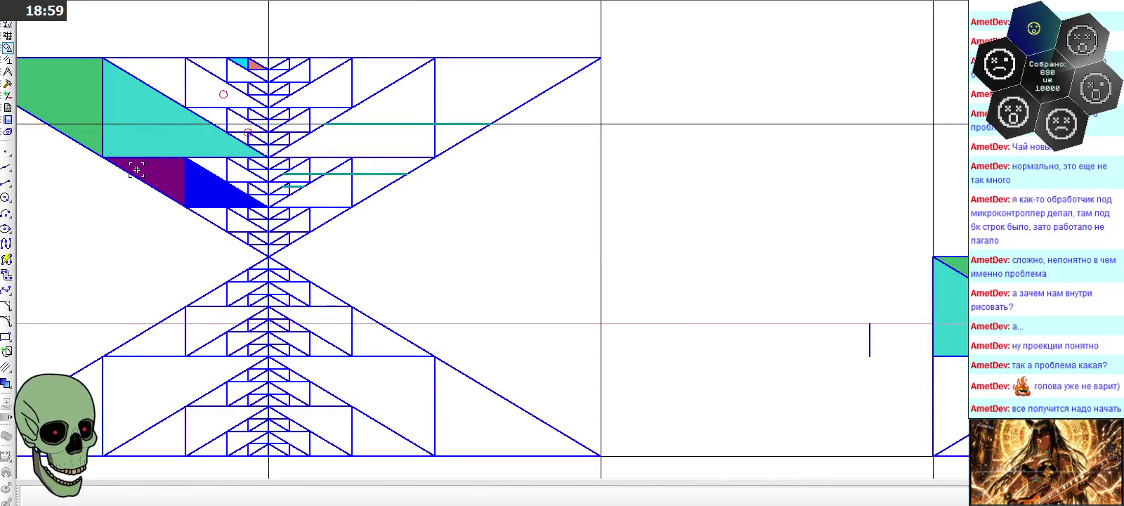
scroll(136, 170, down, 1)
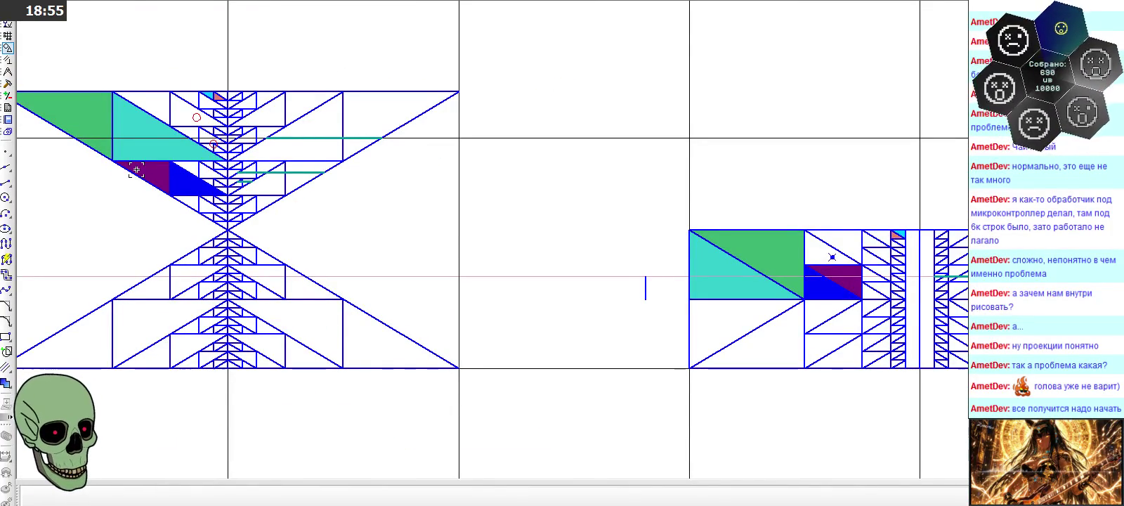
scroll(698, 258, up, 2)
scroll(928, 251, up, 2)
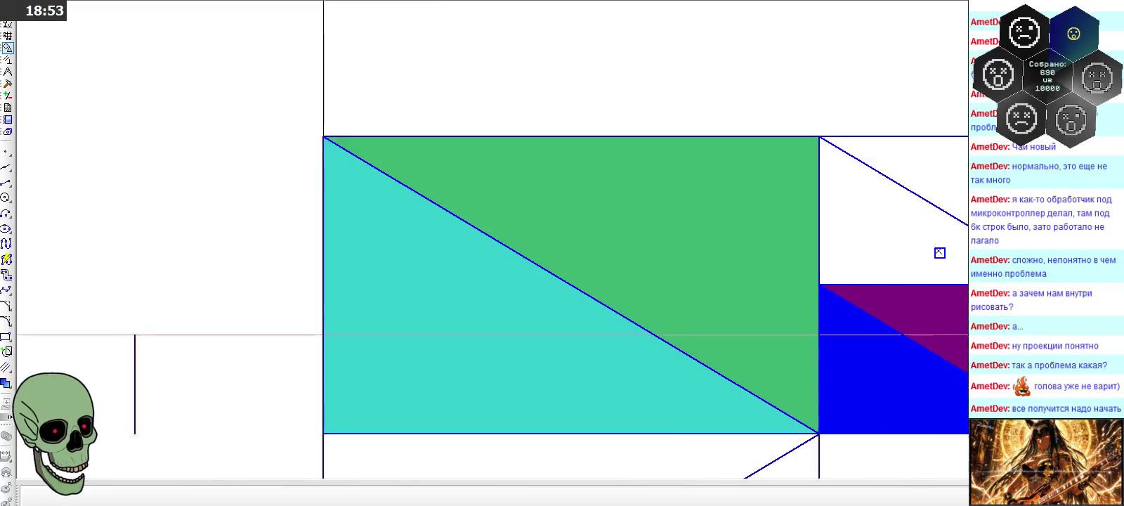
scroll(939, 250, up, 1)
drag(851, 226, 908, 266)
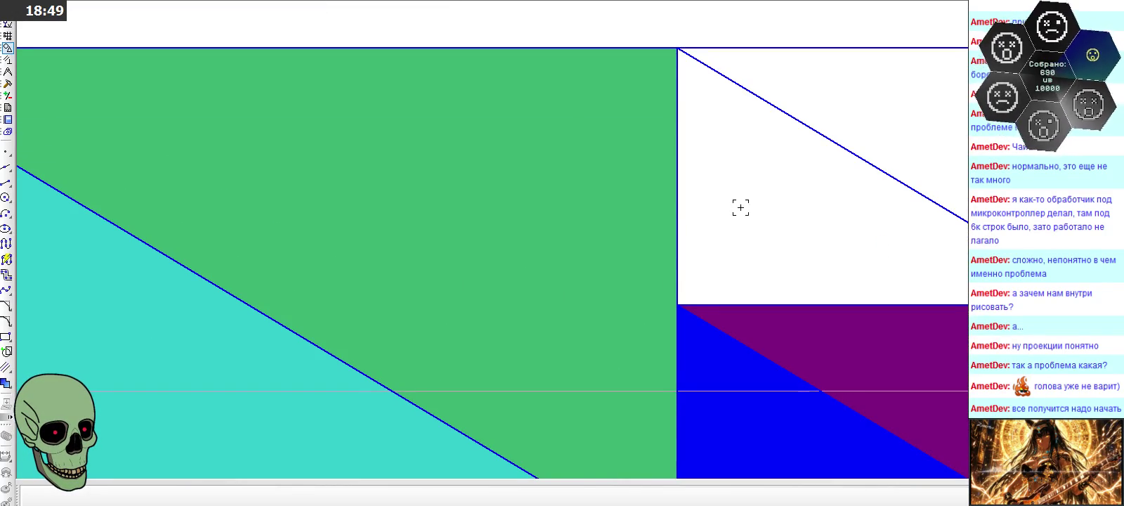
scroll(740, 206, down, 3)
scroll(501, 173, down, 2)
scroll(281, 145, up, 2)
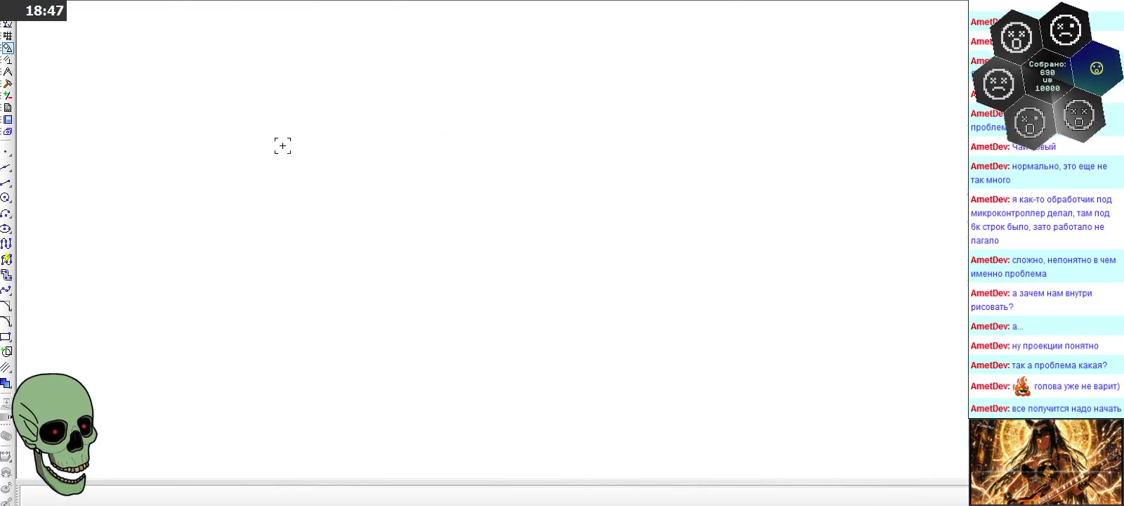
scroll(760, 193, down, 2)
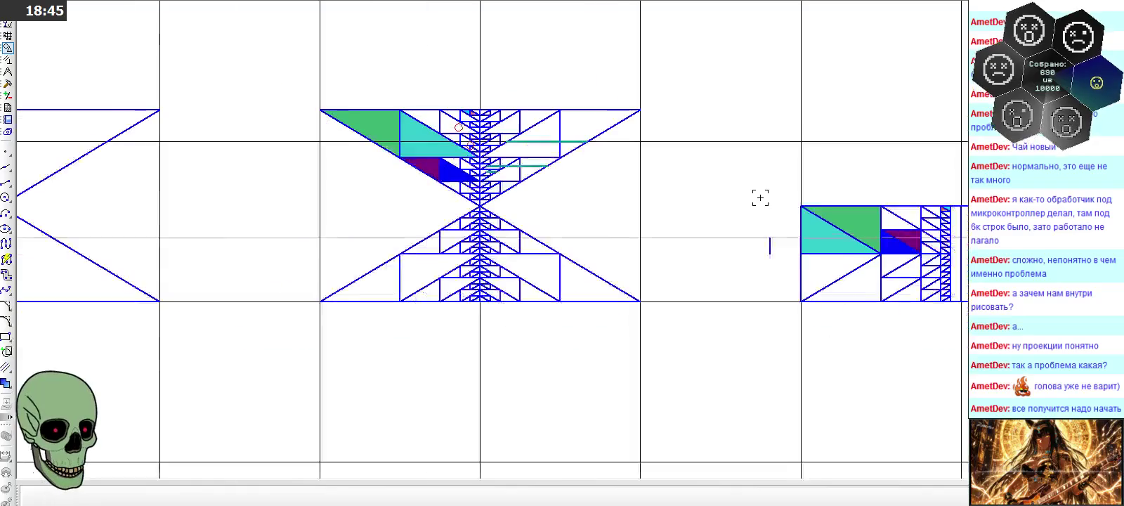
scroll(534, 118, up, 3)
scroll(650, 130, down, 2)
scroll(738, 128, up, 2)
scroll(695, 129, up, 1)
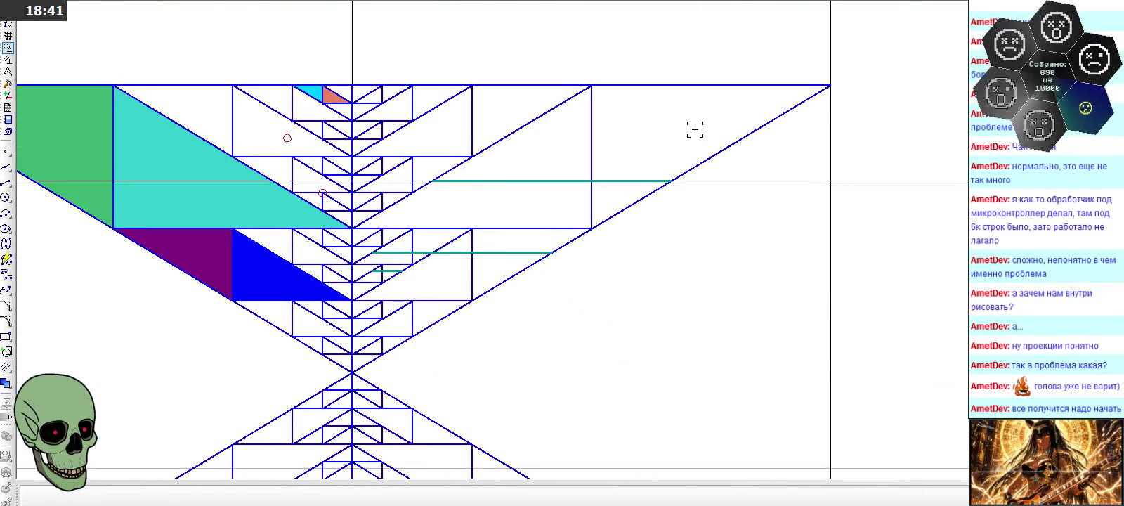
scroll(695, 129, down, 2)
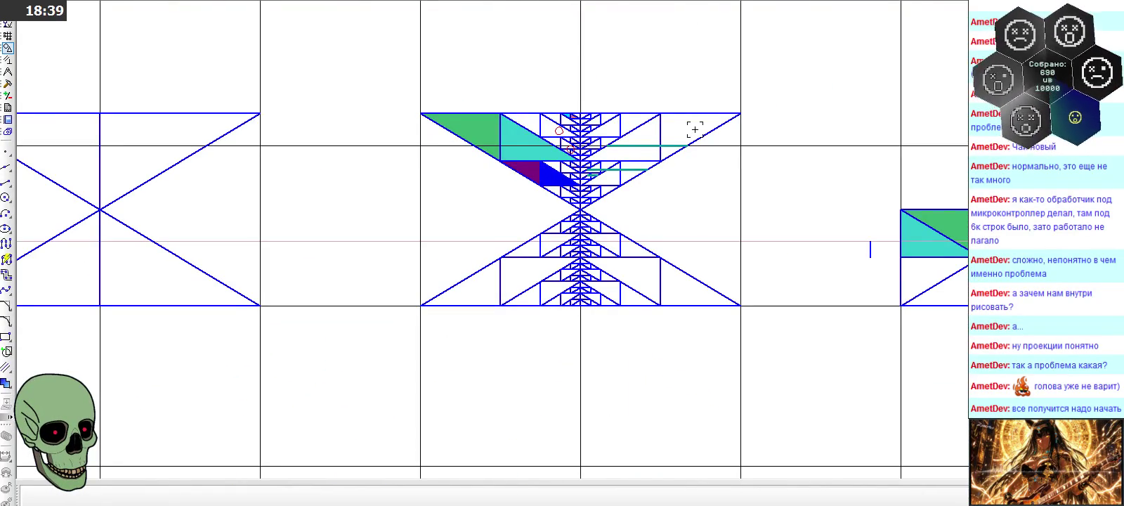
scroll(695, 129, down, 1)
scroll(695, 129, down, 1)
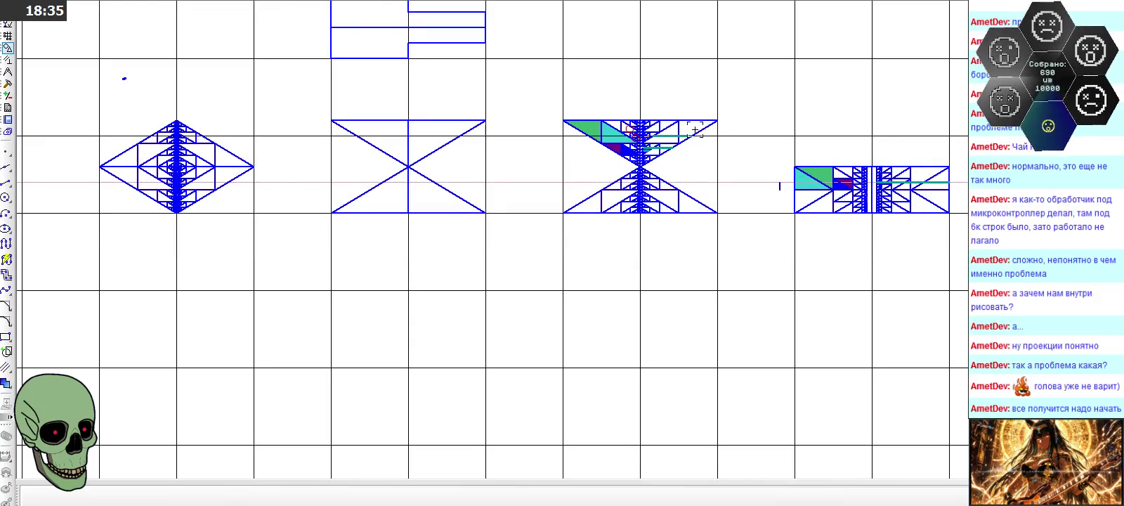
scroll(695, 129, up, 1)
scroll(695, 129, down, 1)
scroll(695, 129, up, 1)
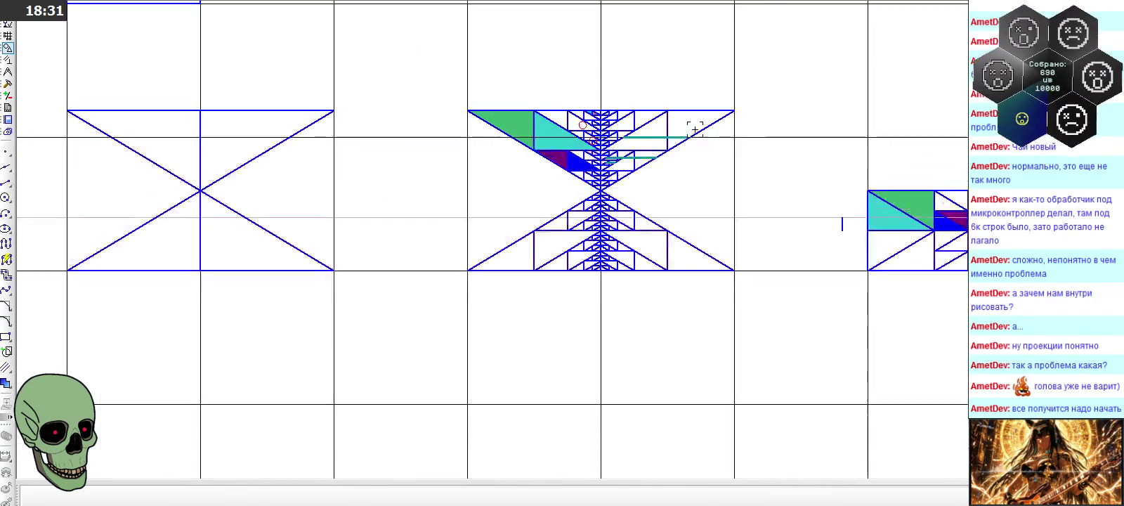
scroll(690, 120, up, 1)
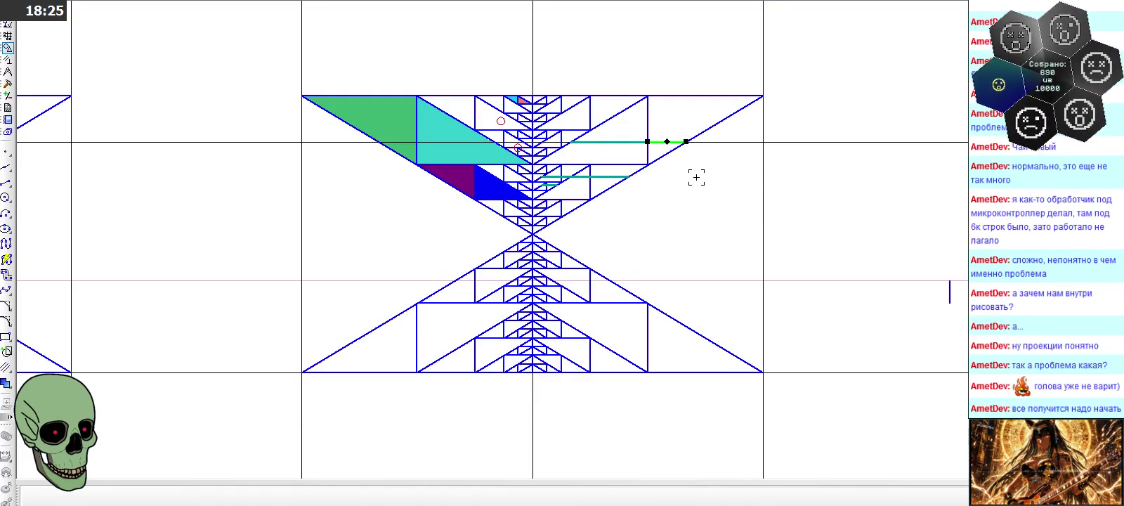
Measure distance from the hourglass centre vertex, showing 10 decimal places
click(226, 191)
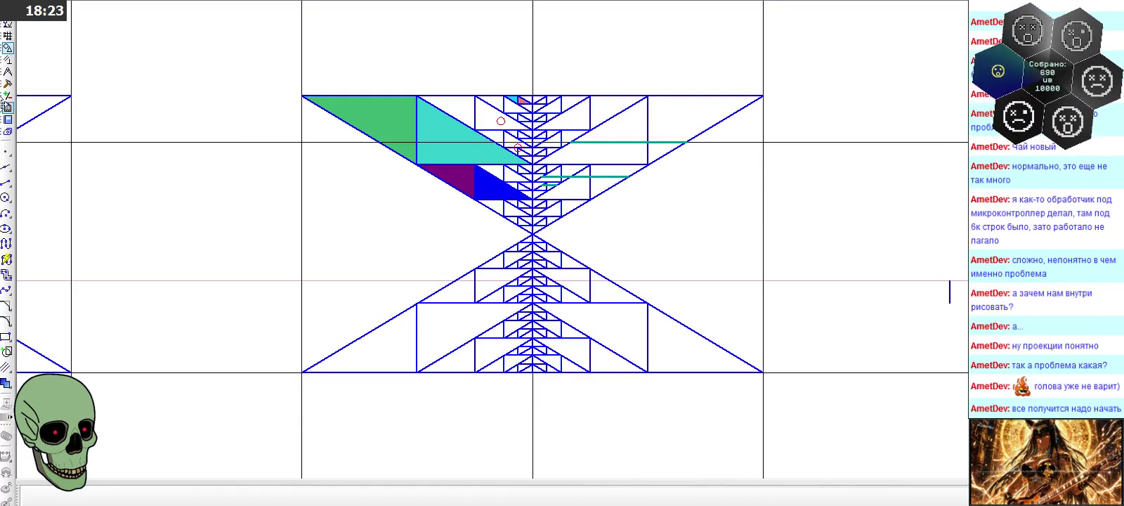
click(8, 85)
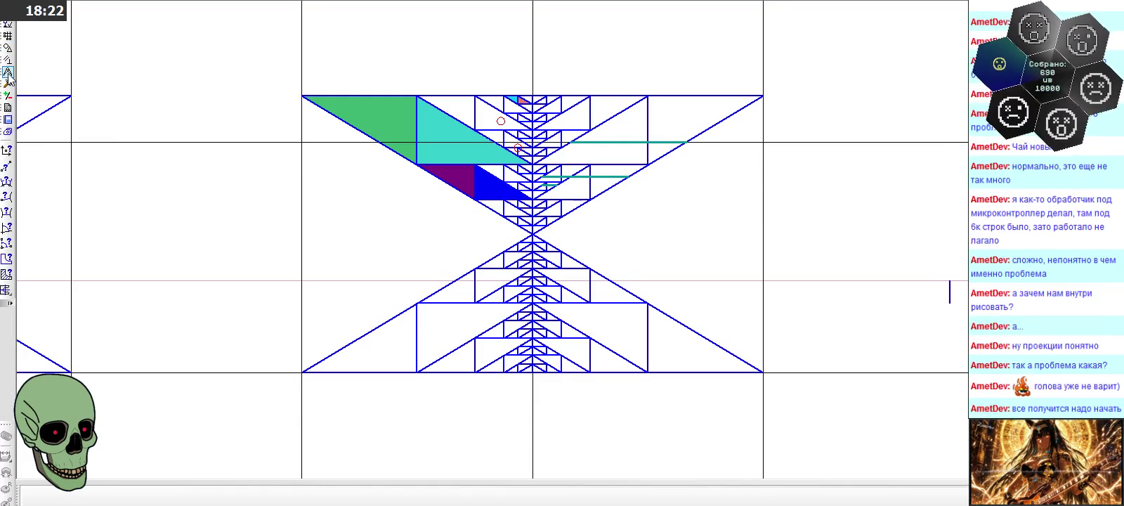
click(8, 179)
click(532, 231)
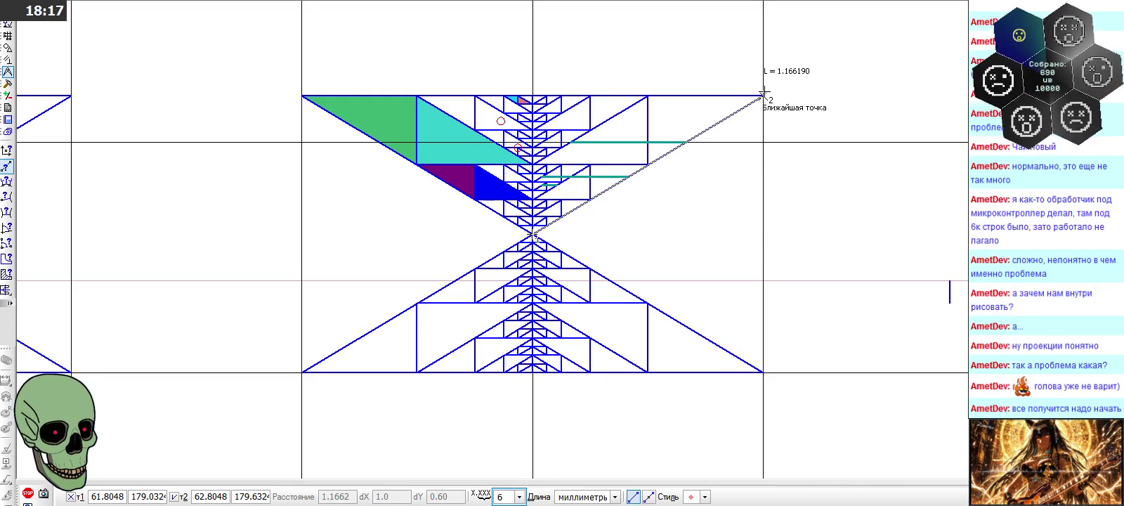
click(519, 496)
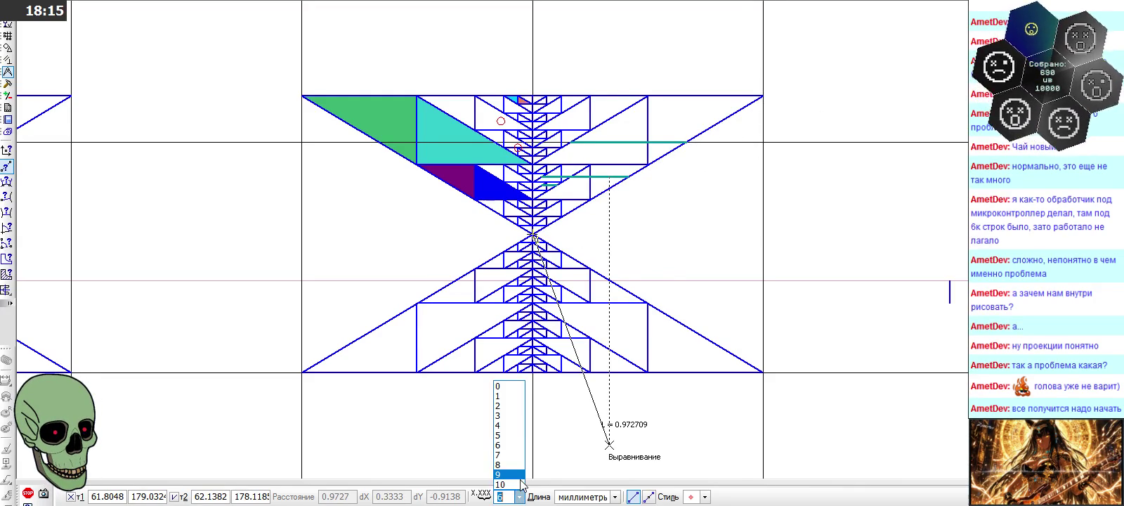
click(503, 480)
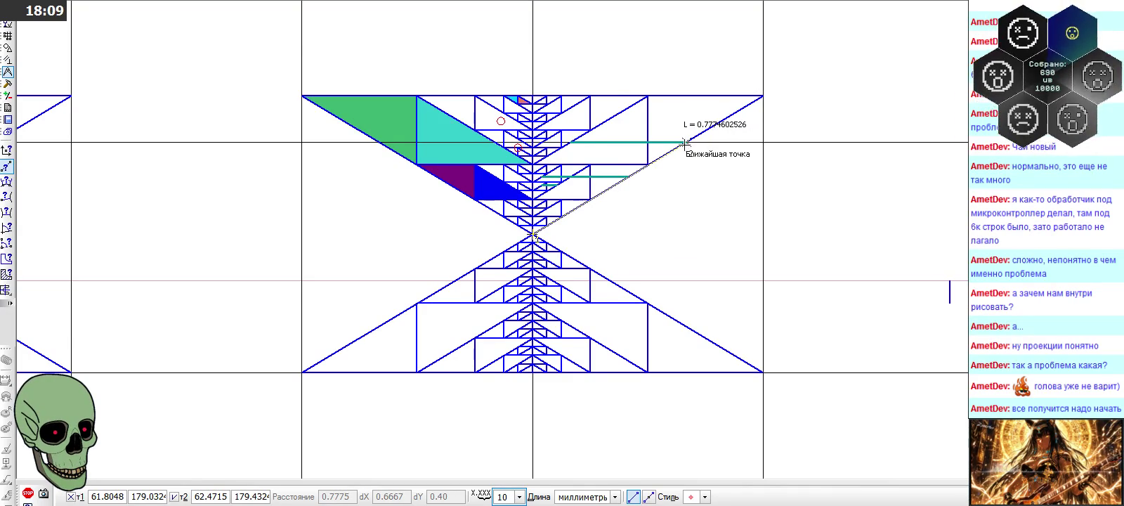
Open the Windows Start menu over the drawing
scroll(685, 143, down, 2)
scroll(589, 151, up, 3)
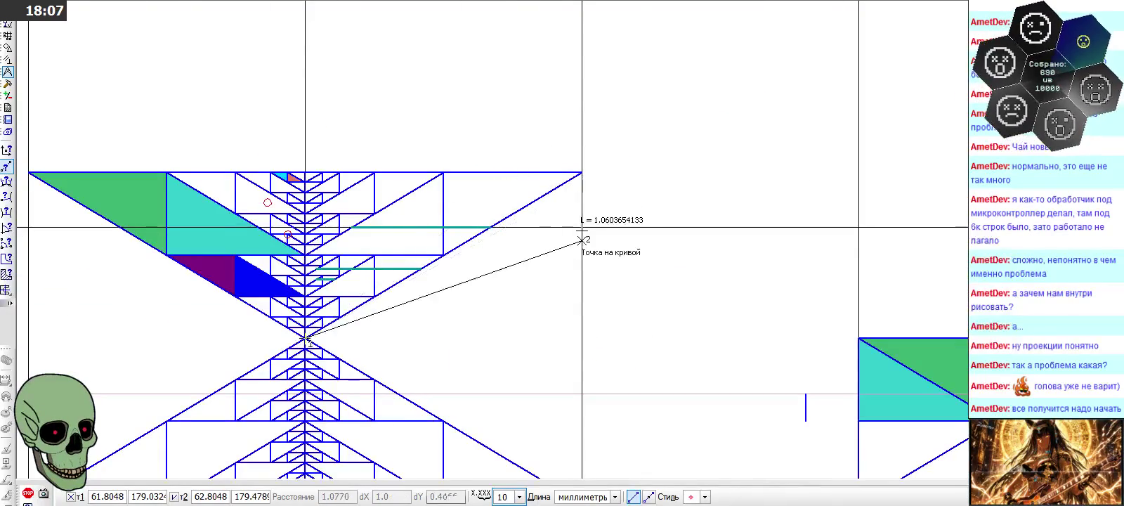
key(super)
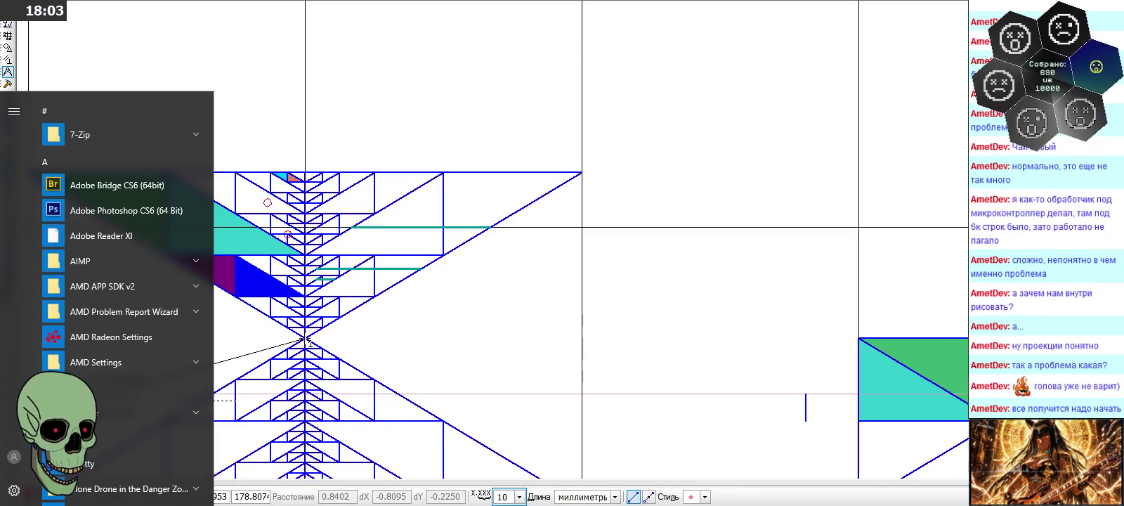
Launch Калькулятор from the Стандартные — Windows folder, then return to KOMPAS-3D
scroll(132, 411, down, 2)
scroll(132, 410, down, 5)
scroll(134, 411, down, 5)
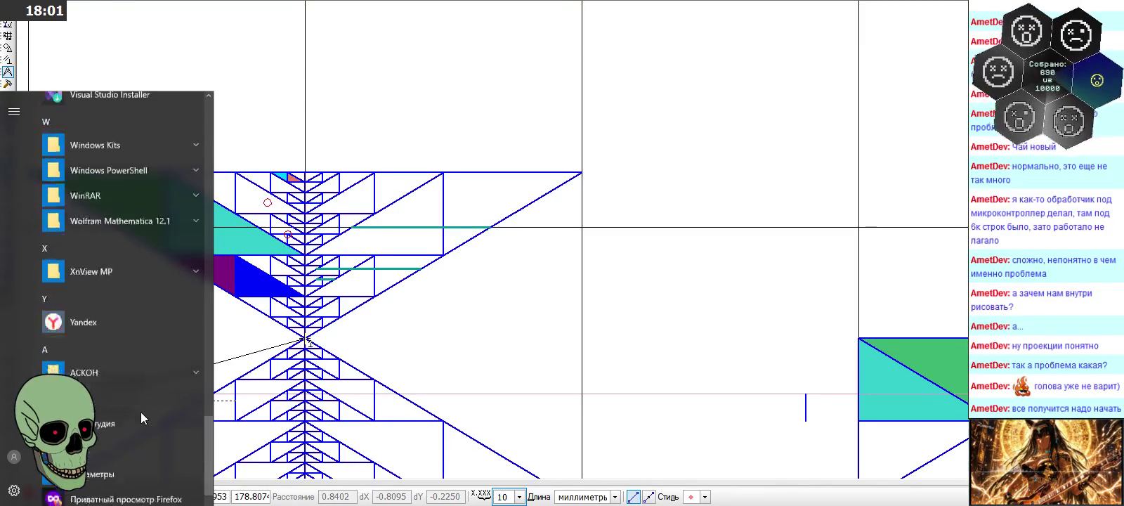
scroll(144, 415, down, 5)
click(147, 439)
scroll(133, 464, down, 3)
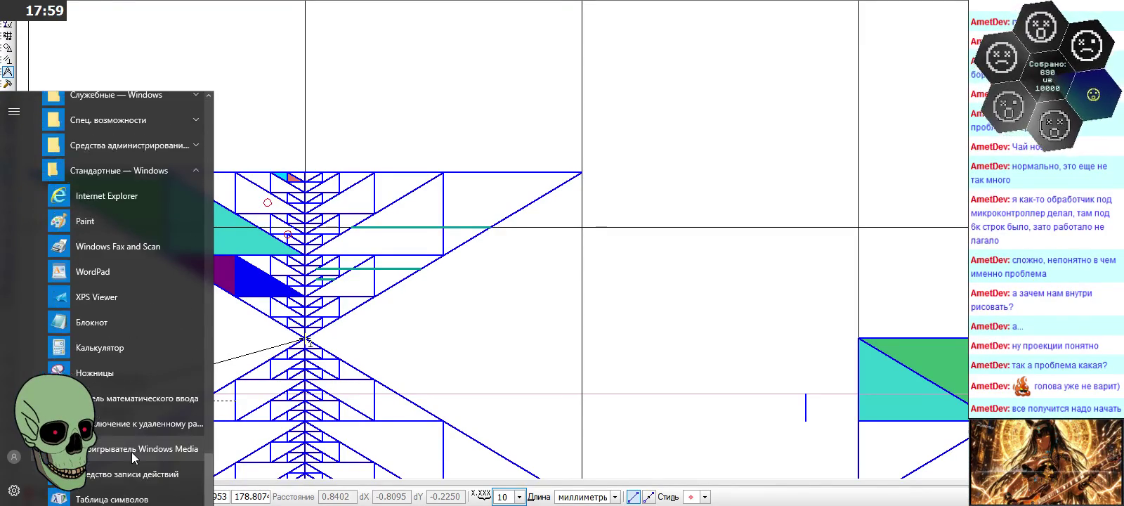
click(112, 350)
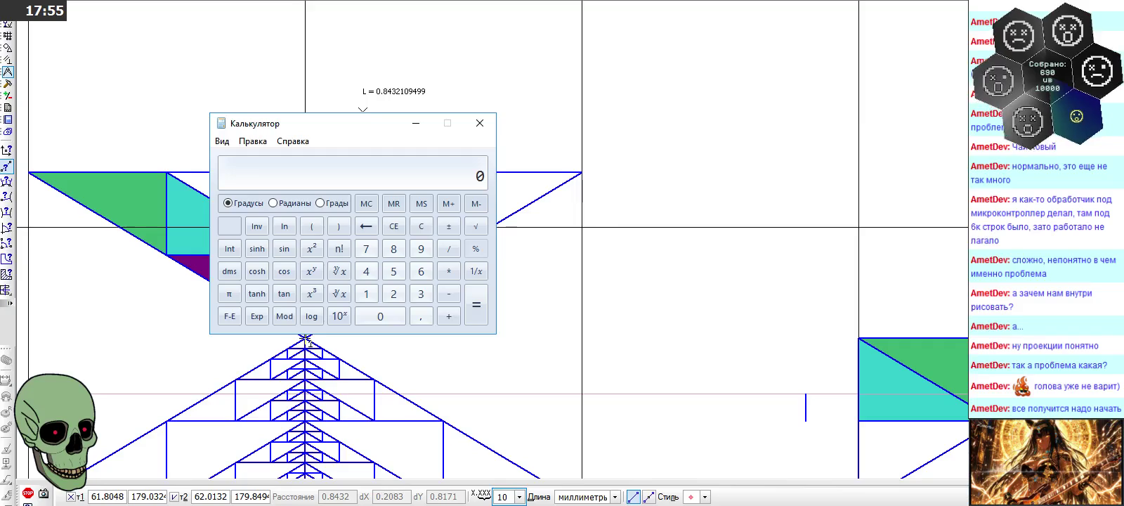
key(alt+Tab)
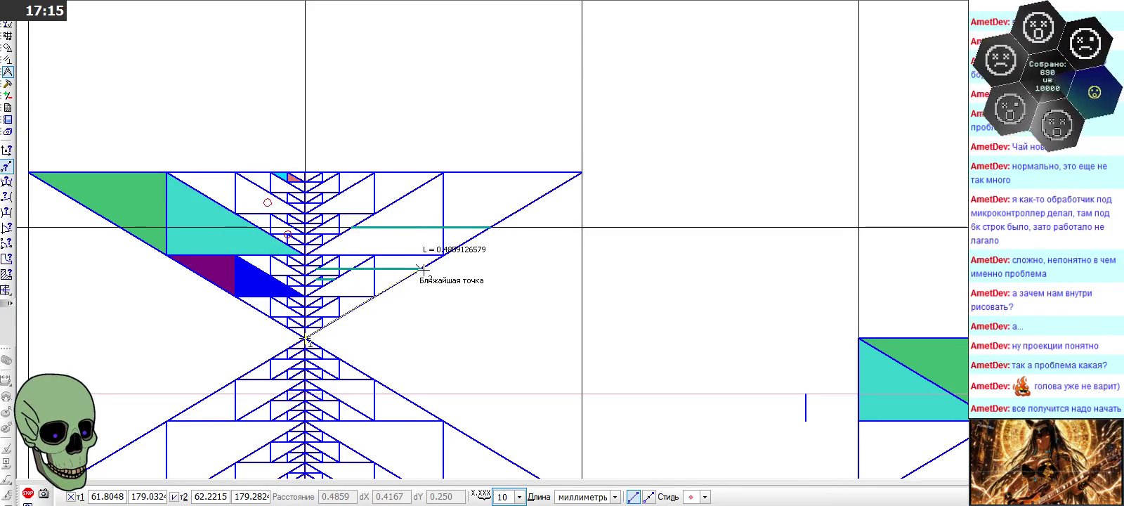
Cancel the running distance measurement and zoom onto the diamond view
scroll(439, 221, down, 1)
scroll(527, 213, down, 2)
scroll(528, 213, down, 1)
scroll(529, 213, down, 2)
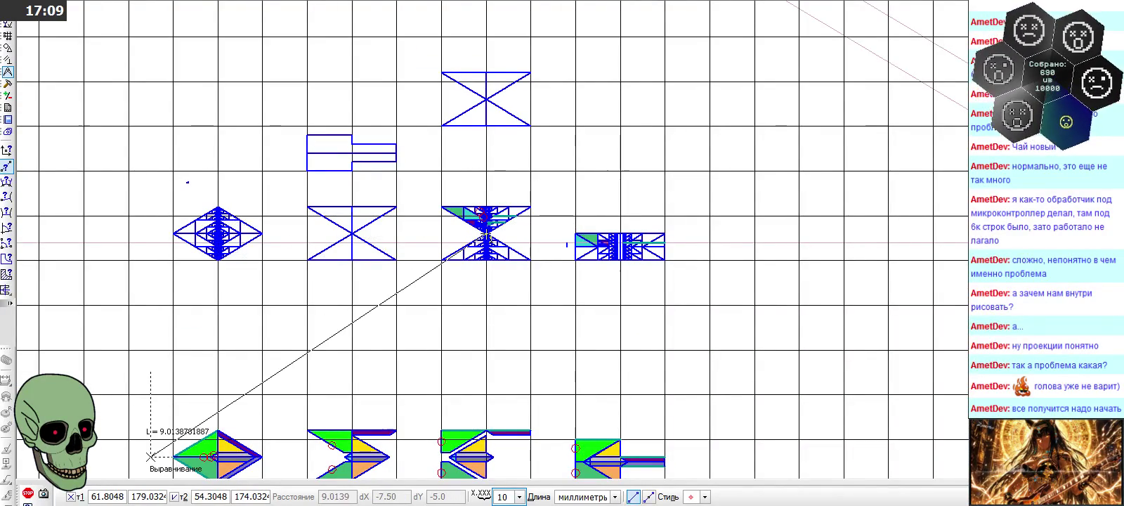
key(Escape)
scroll(107, 243, up, 2)
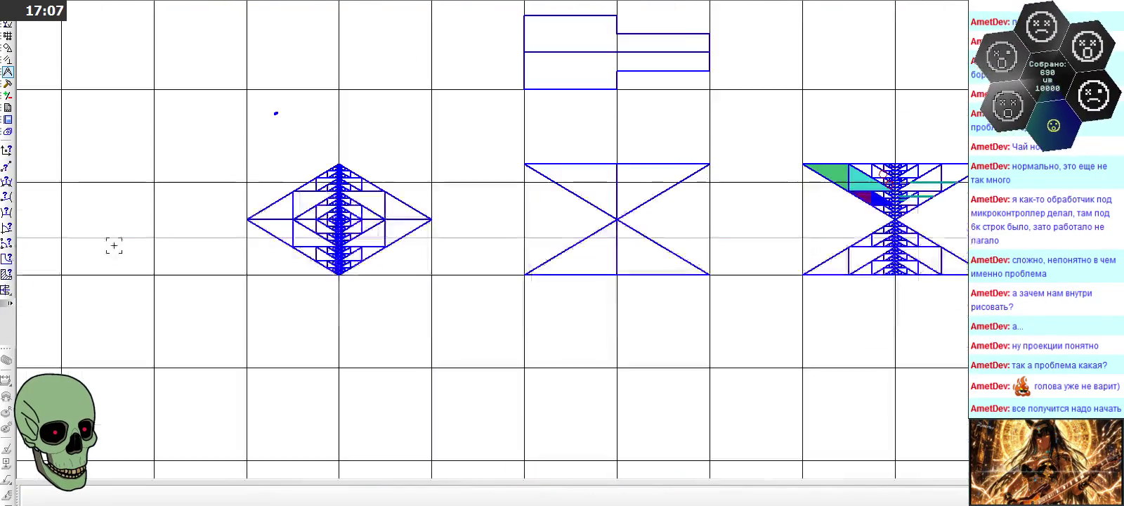
scroll(174, 226, up, 1)
scroll(369, 161, up, 1)
scroll(373, 159, up, 1)
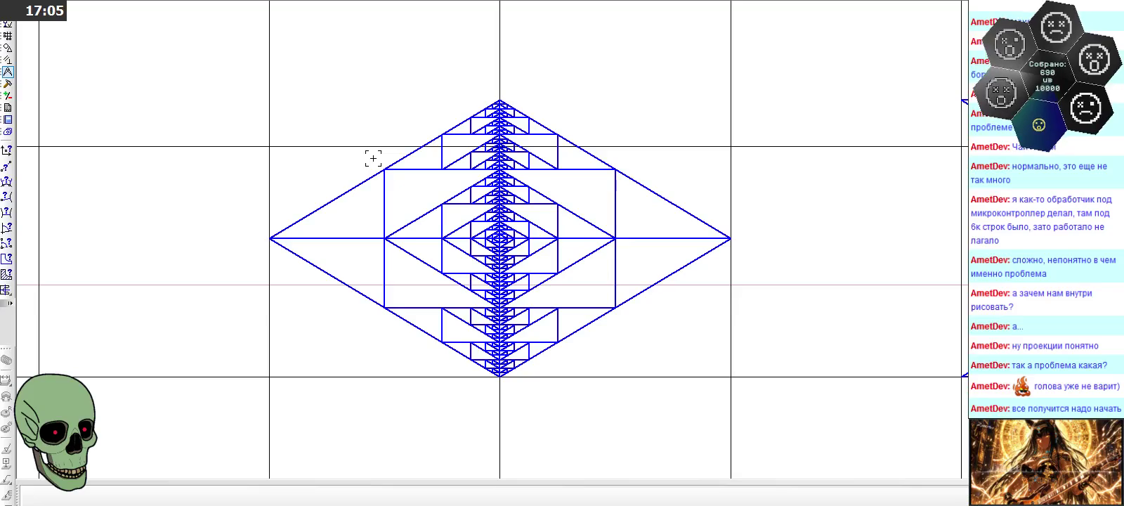
Activate the Segment tool from the Geometry toolbar
click(11, 61)
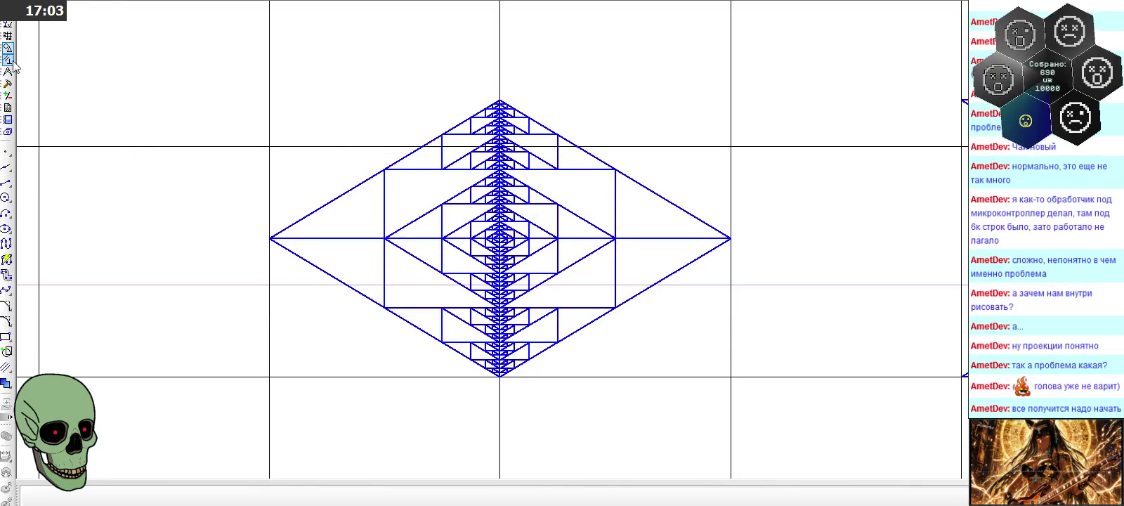
click(7, 182)
click(350, 497)
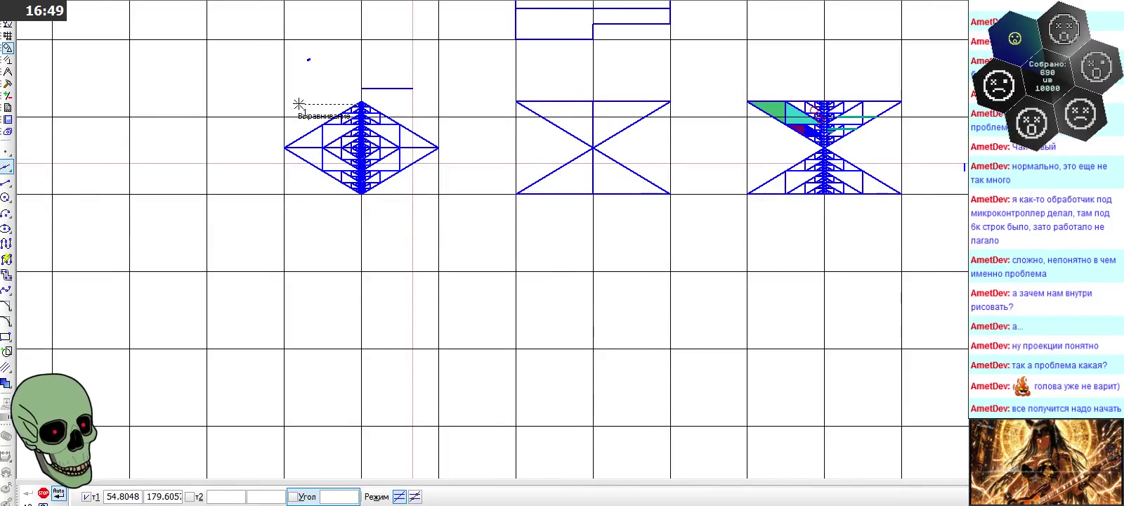
scroll(295, 105, down, 3)
scroll(808, 102, up, 5)
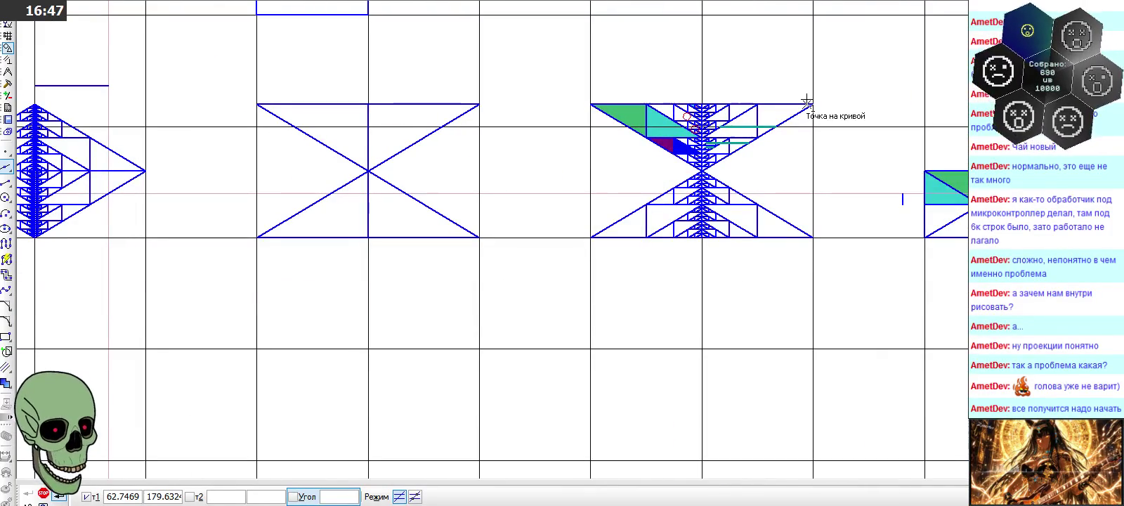
scroll(808, 103, down, 1)
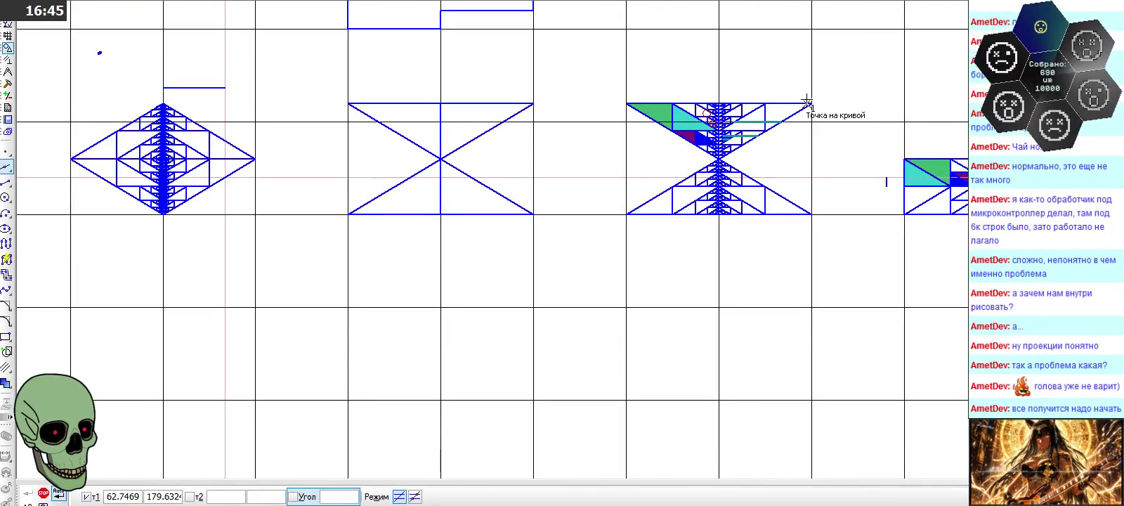
scroll(706, 128, up, 2)
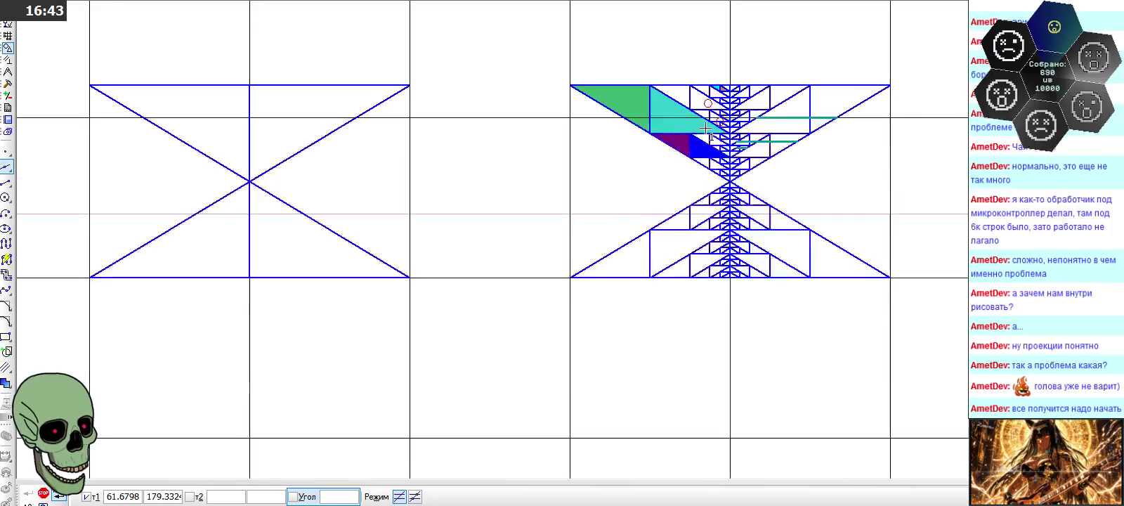
scroll(706, 128, down, 1)
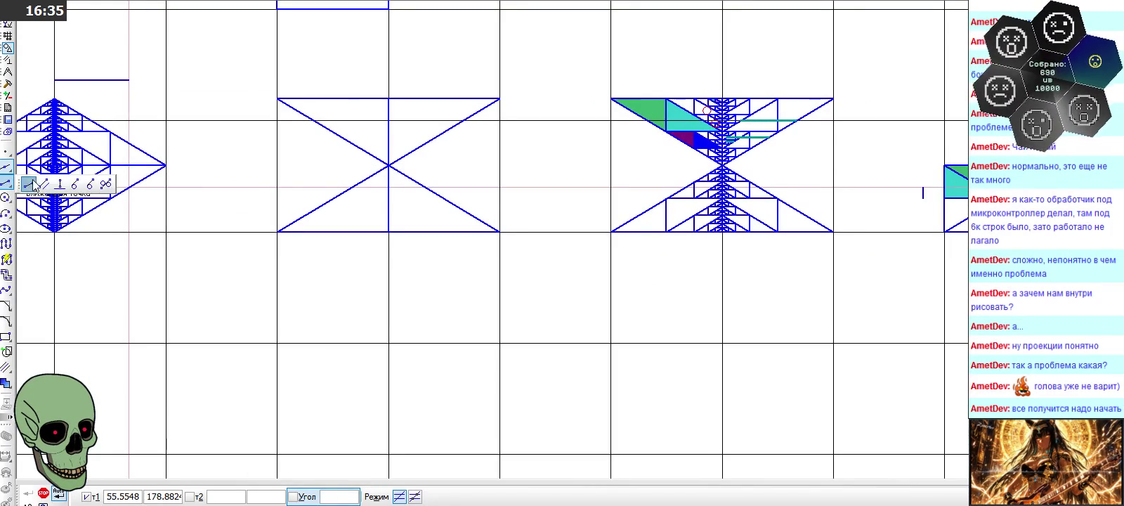
Draw a segment parallel to the diamond's upper-right edge between two intersections in the side view
click(7, 181)
scroll(194, 169, down, 1)
scroll(49, 137, up, 2)
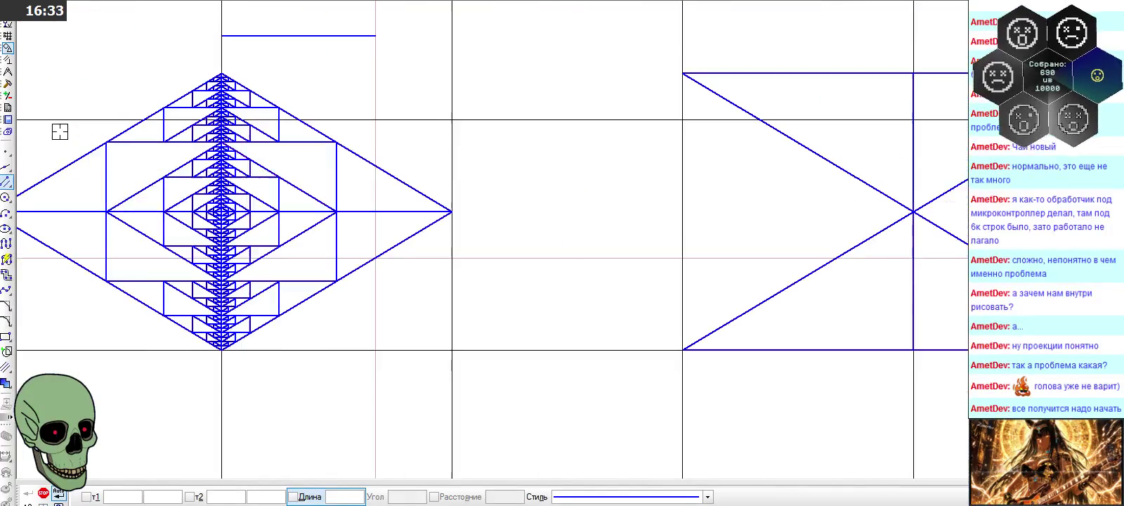
click(394, 177)
click(375, 210)
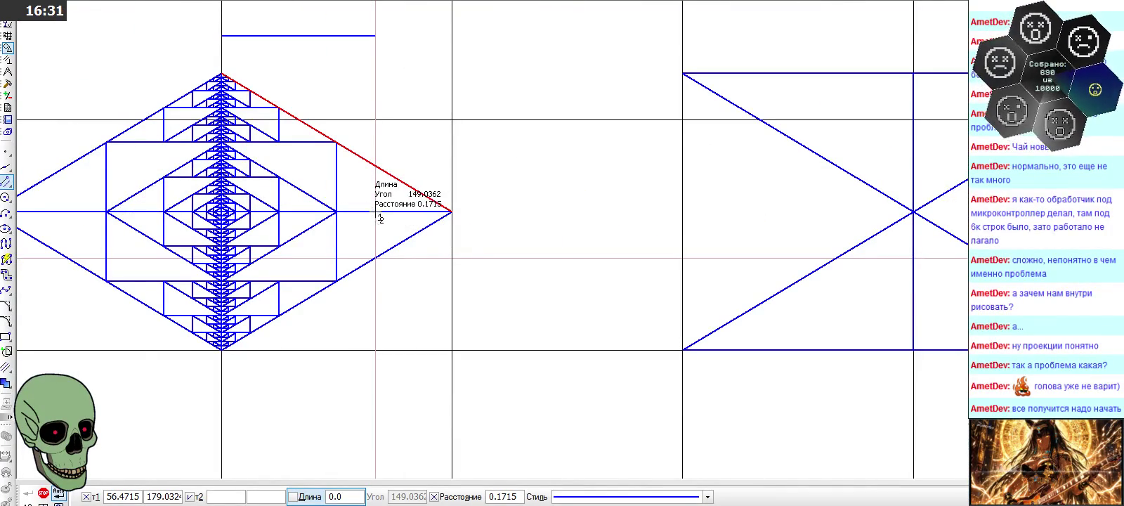
scroll(313, 160, up, 1)
scroll(289, 138, up, 2)
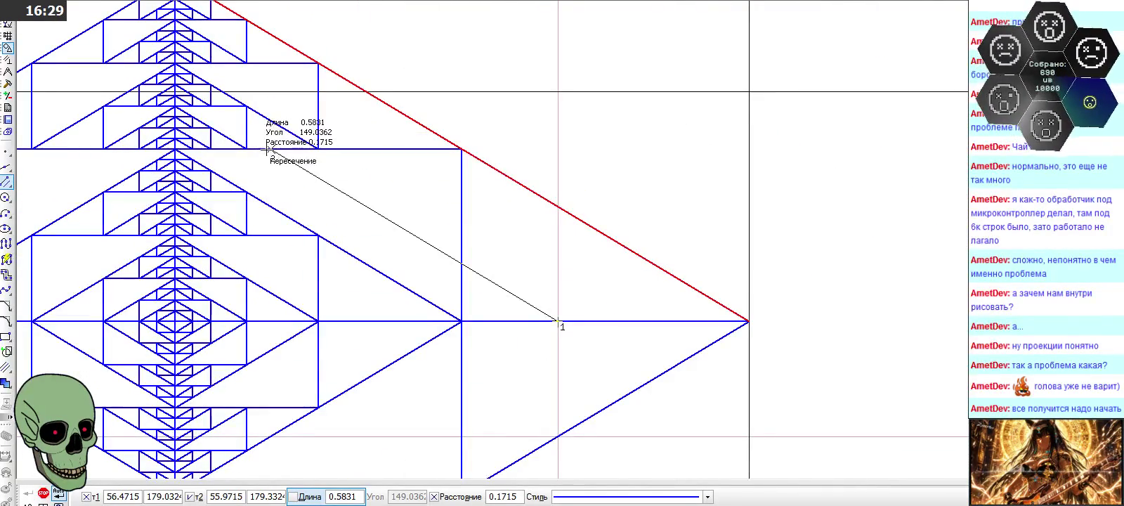
click(269, 149)
scroll(483, 232, down, 3)
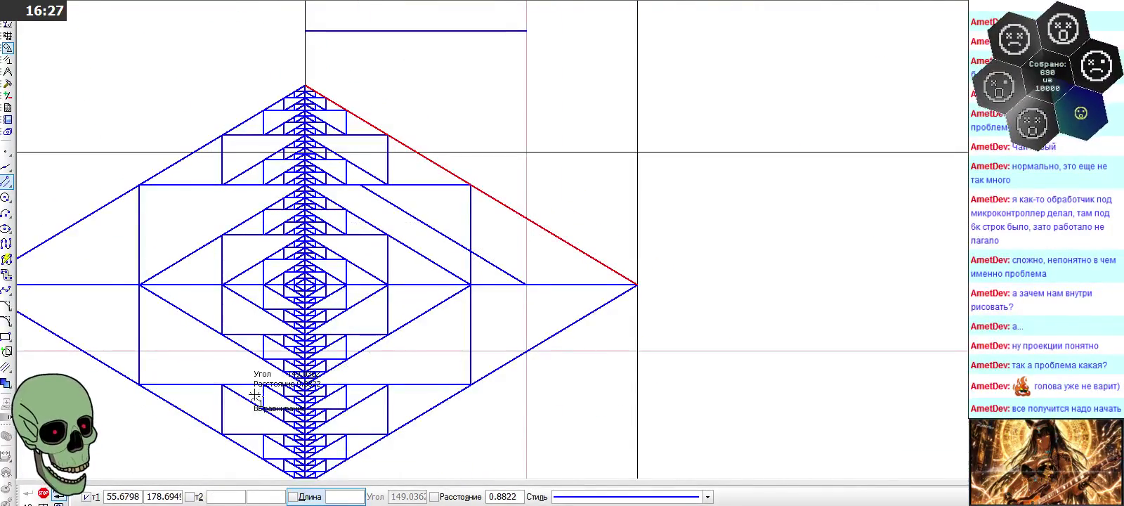
click(39, 493)
Give the new parallel segment the teal line style
click(471, 251)
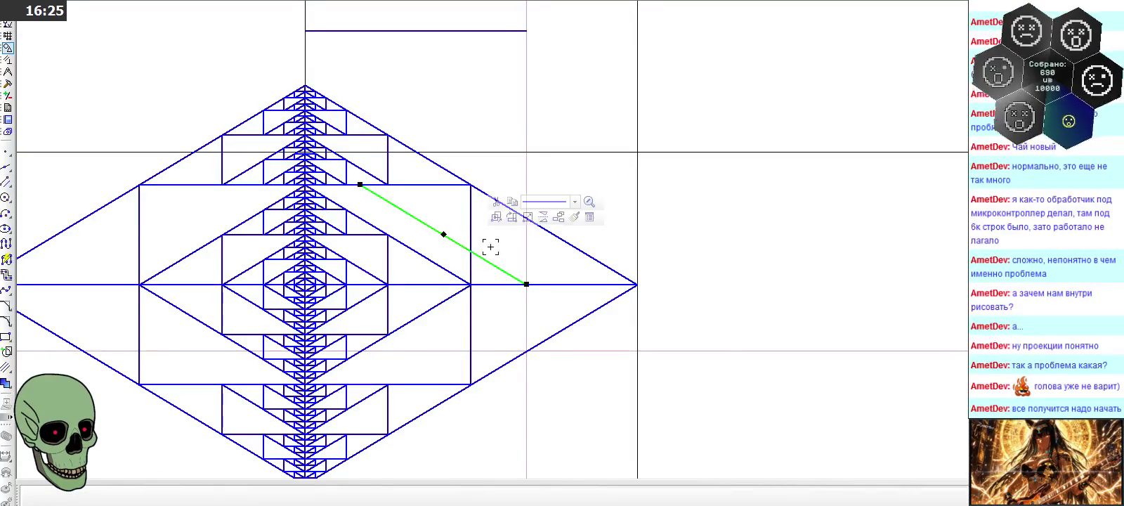
click(575, 202)
click(601, 265)
key(Escape)
scroll(620, 83, down, 2)
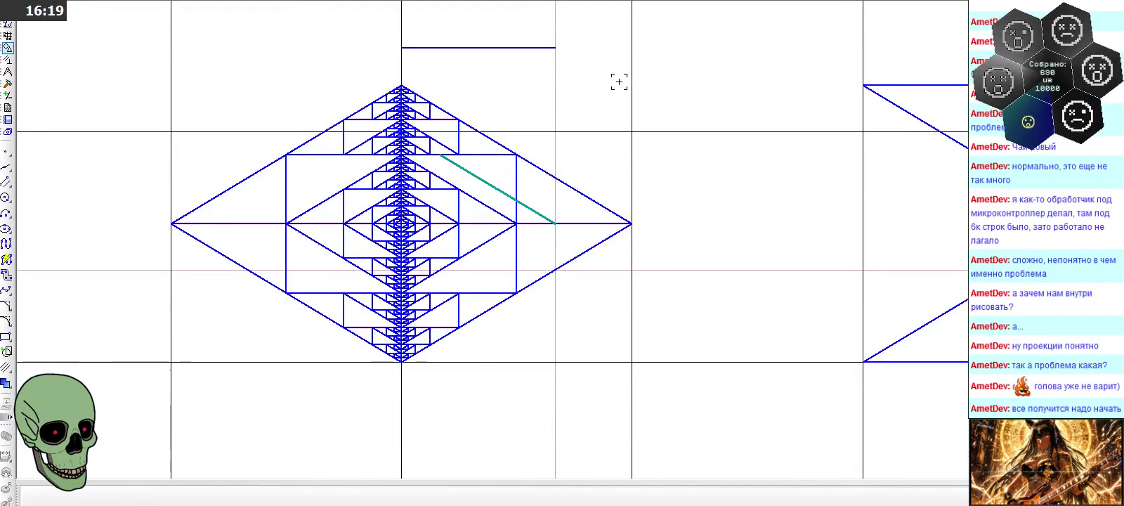
scroll(307, 82, down, 2)
scroll(307, 82, down, 1)
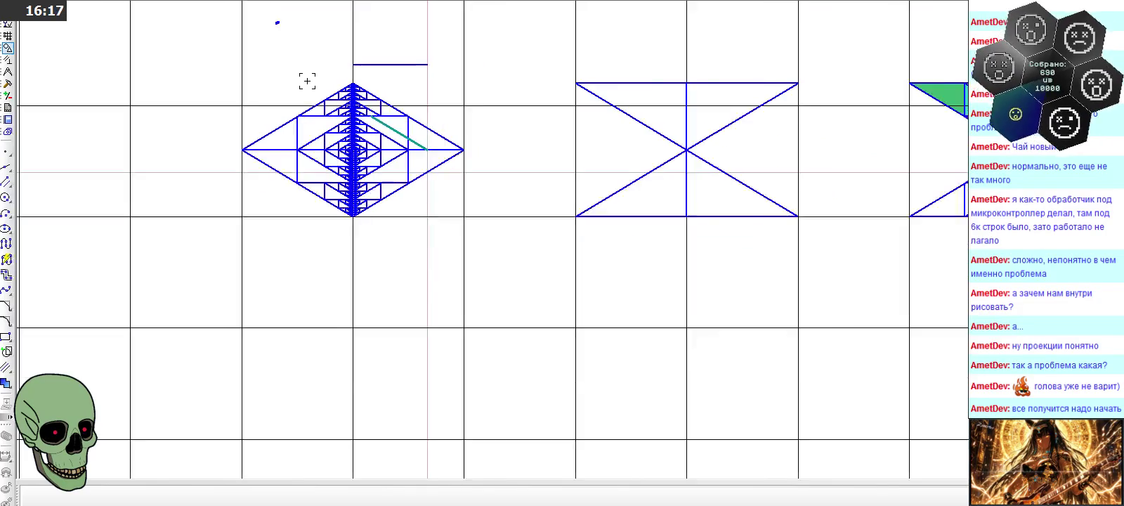
scroll(307, 81, down, 1)
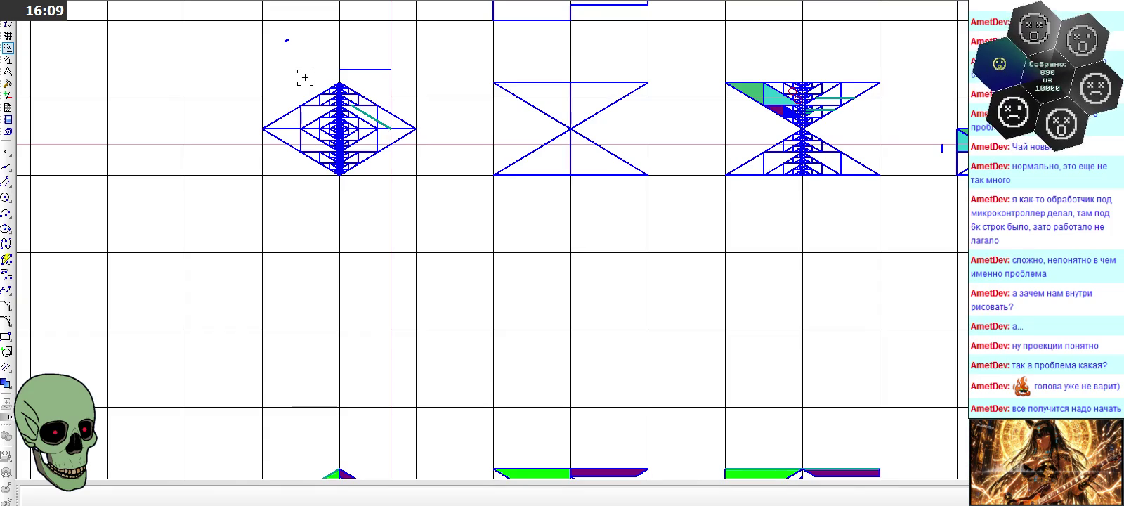
scroll(305, 78, down, 1)
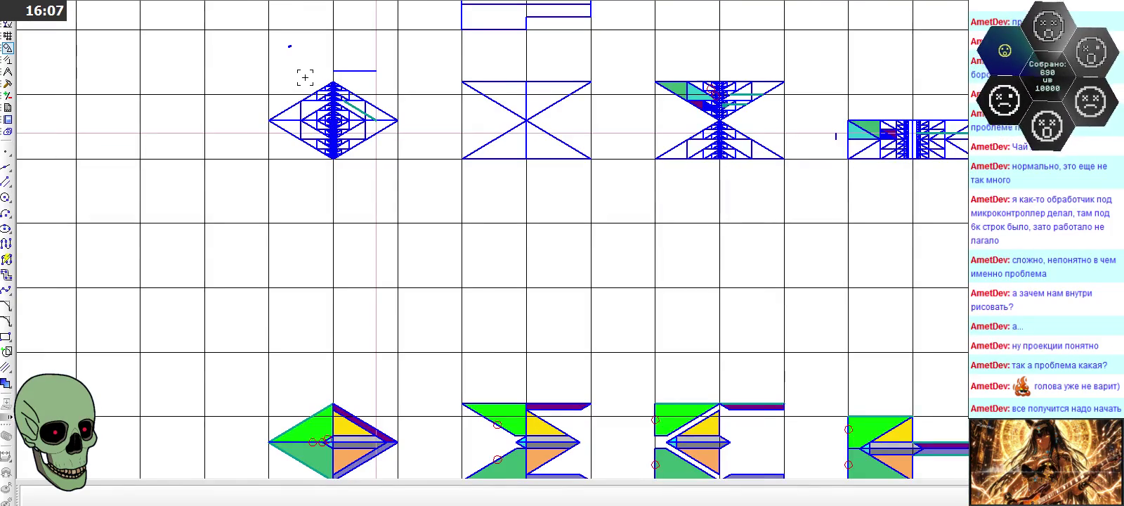
scroll(751, 96, up, 2)
scroll(751, 96, up, 1)
scroll(751, 96, down, 2)
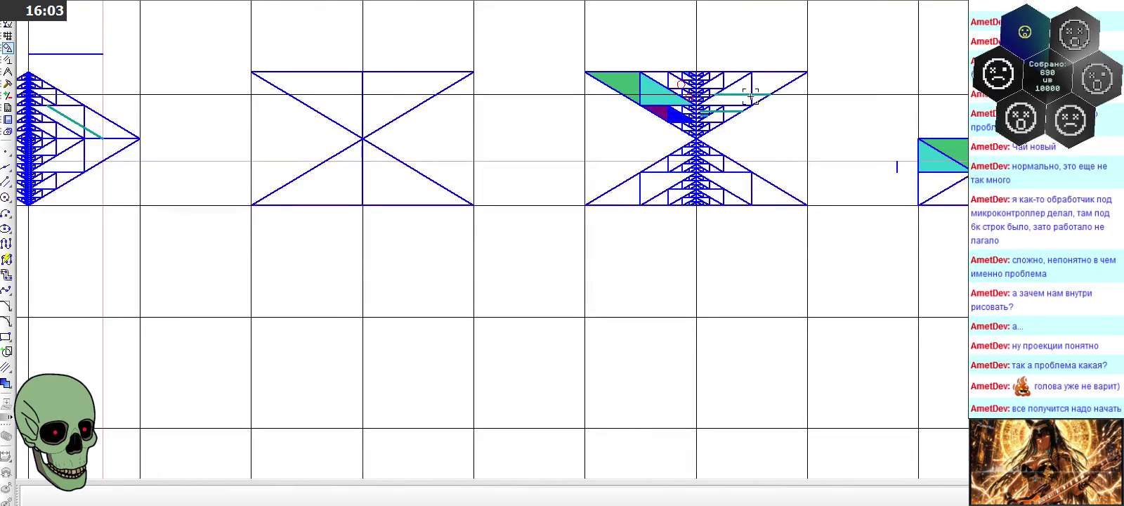
Measure the distance from the hourglass centre crossing to the teal segment with 10-digit precision (0.4859126579)
scroll(750, 96, up, 2)
scroll(751, 96, up, 1)
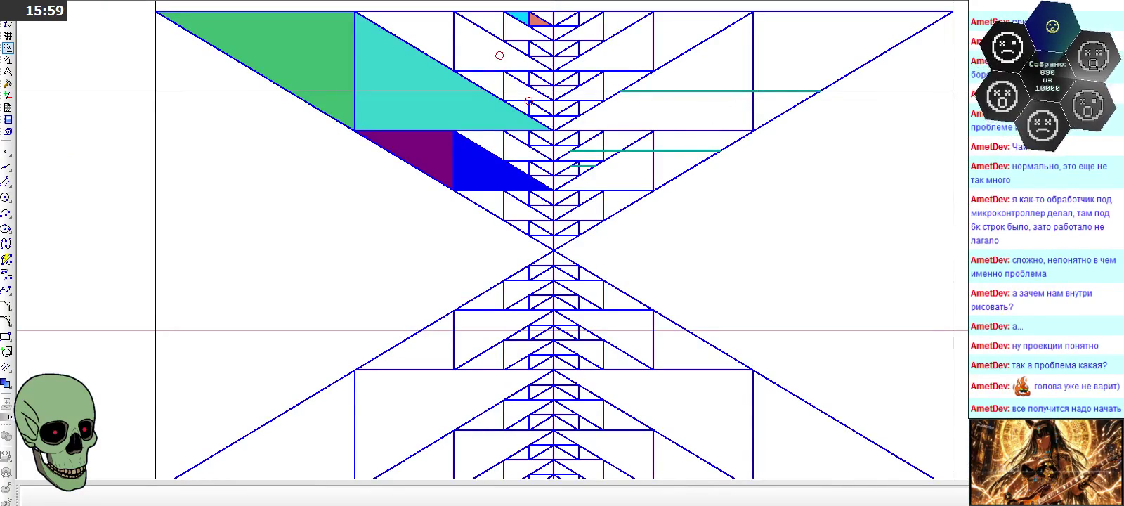
click(7, 72)
click(7, 166)
click(484, 230)
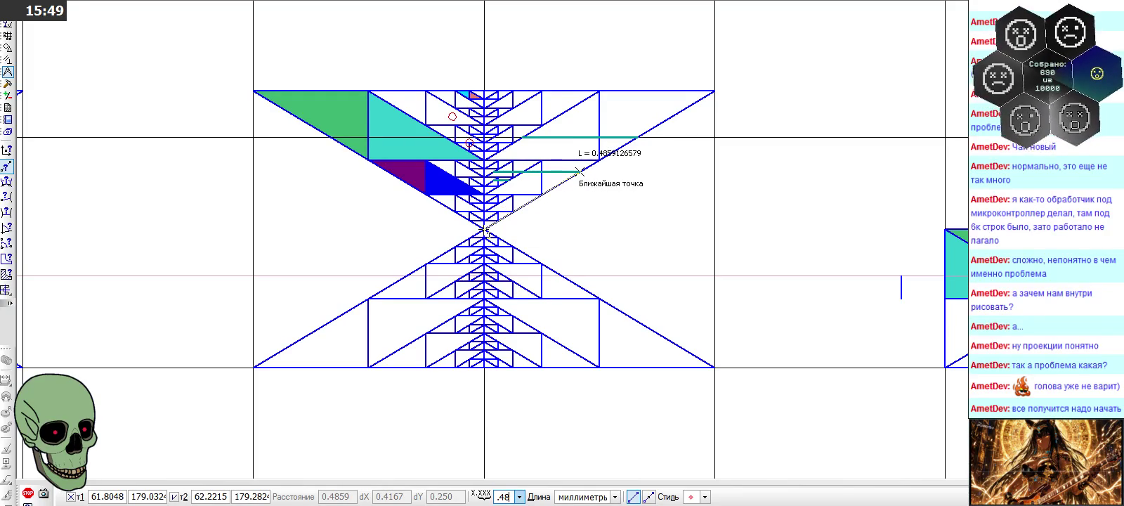
text(10)
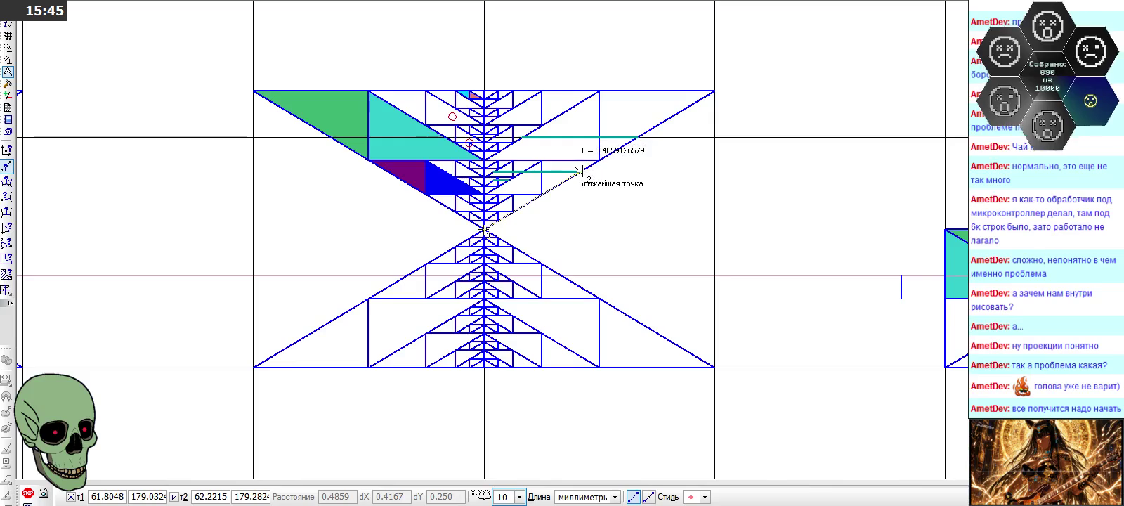
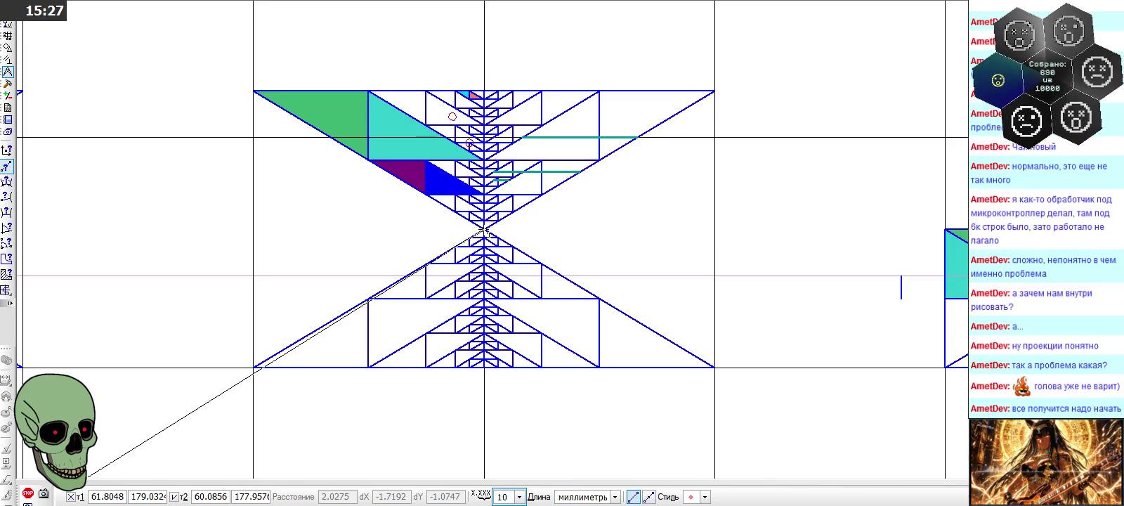
End the distance measurement and re-frame the view on the left diamond
click(28, 492)
scroll(639, 265, down, 2)
scroll(640, 265, down, 2)
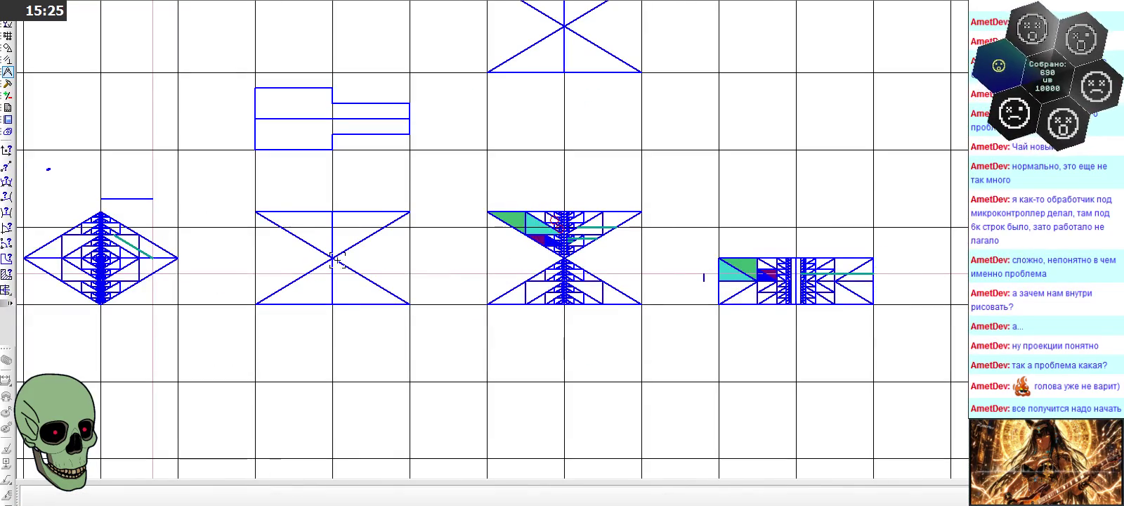
scroll(88, 241, up, 2)
scroll(88, 241, up, 3)
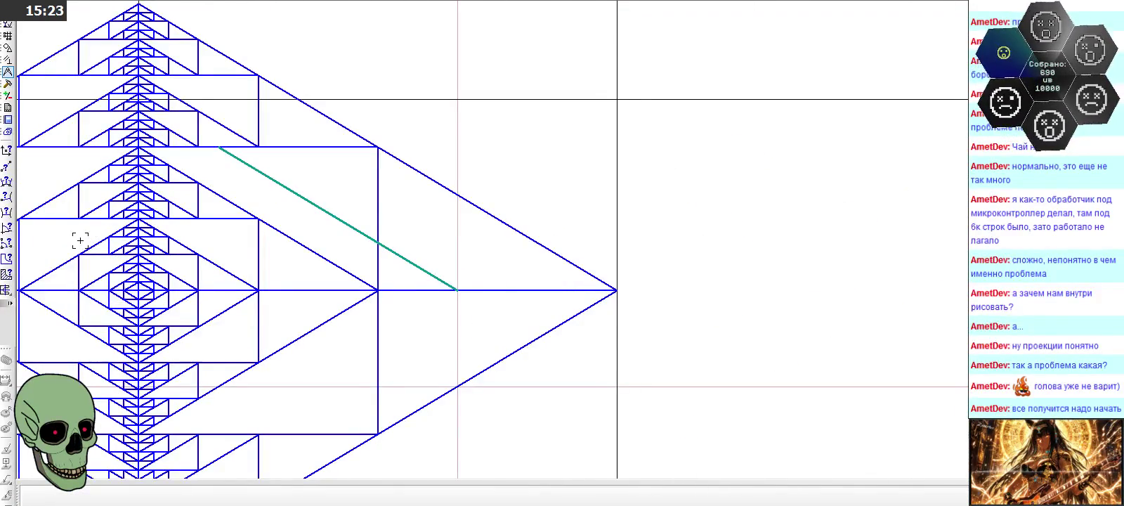
Draw a horizontal line of length 0.4167 above the left diamond view
click(7, 48)
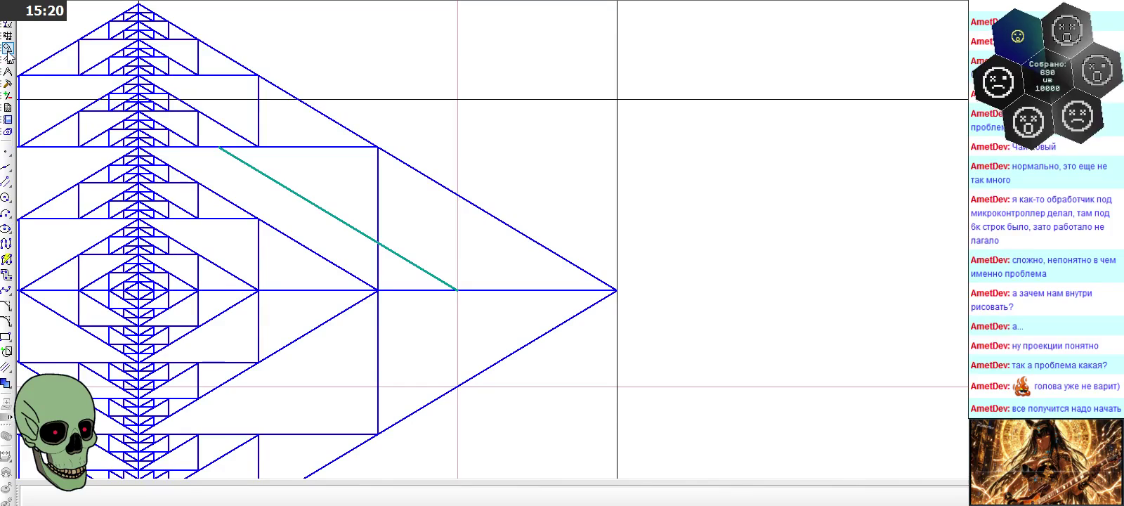
click(7, 181)
scroll(464, 235, down, 3)
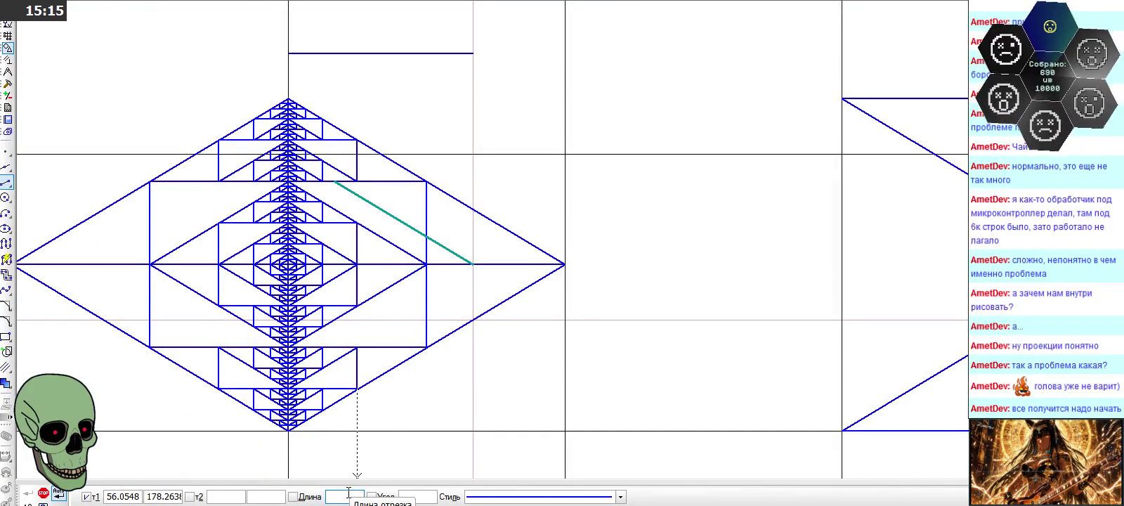
text(0.41)
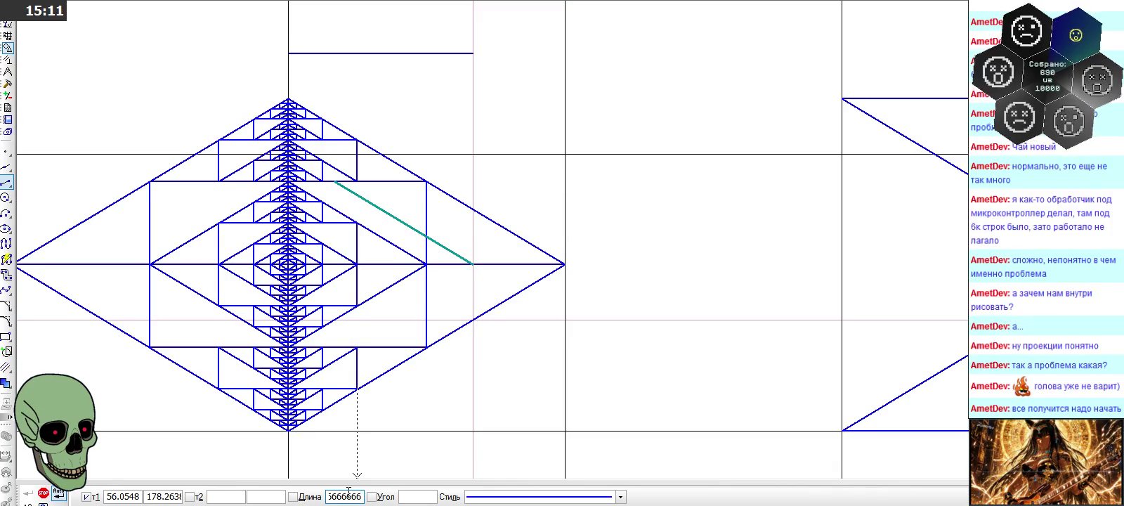
key(Return)
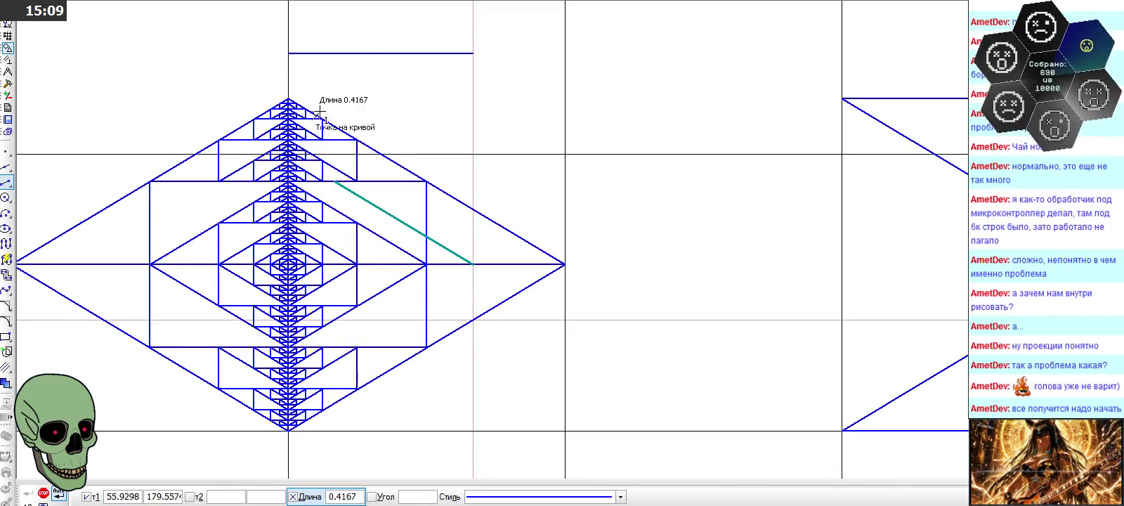
scroll(361, 198, down, 1)
click(307, 68)
click(315, 70)
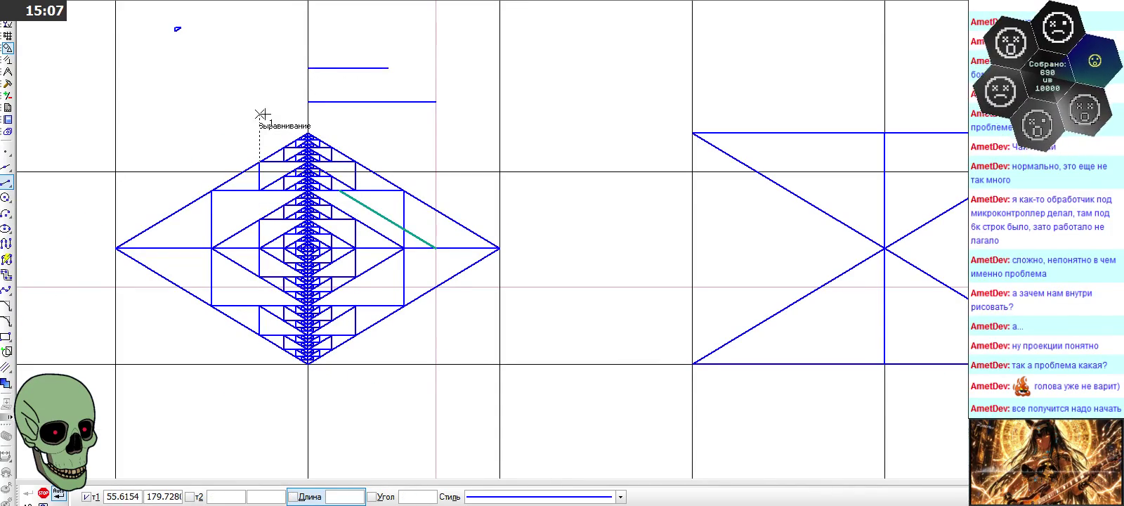
Add a vertical construction line through the right end of the new line
click(6, 166)
click(388, 69)
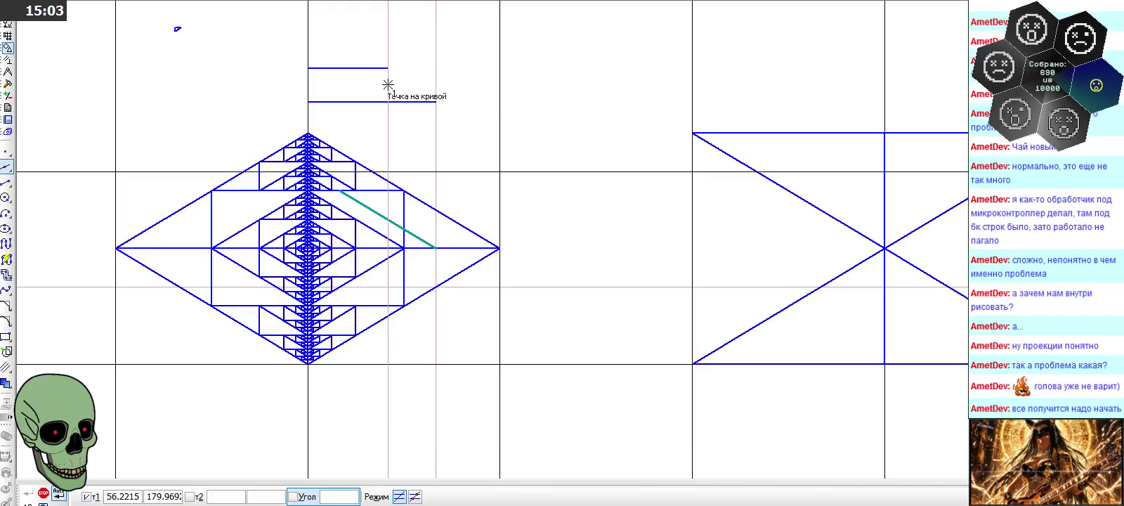
scroll(286, 164, down, 3)
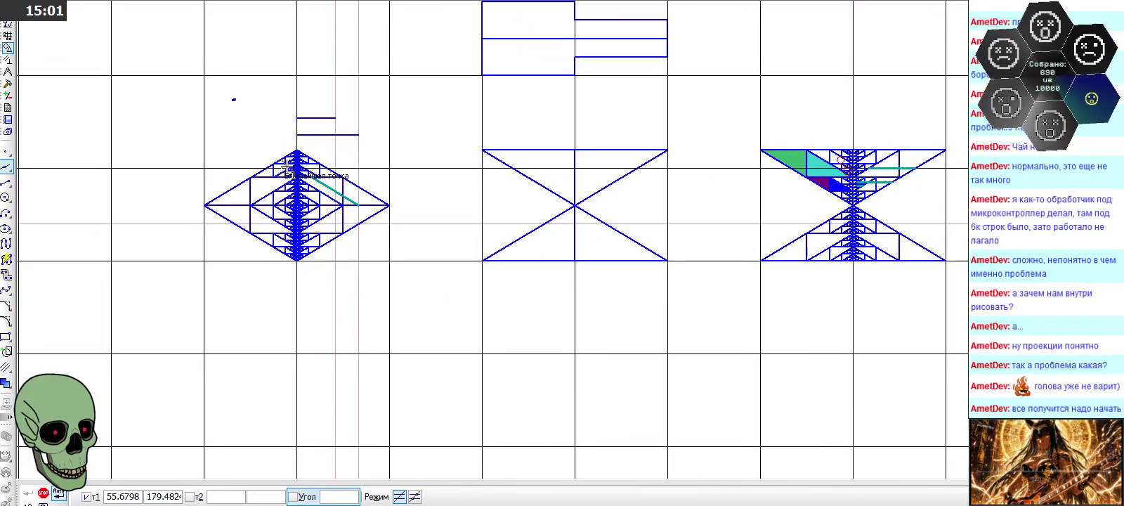
scroll(298, 205, up, 3)
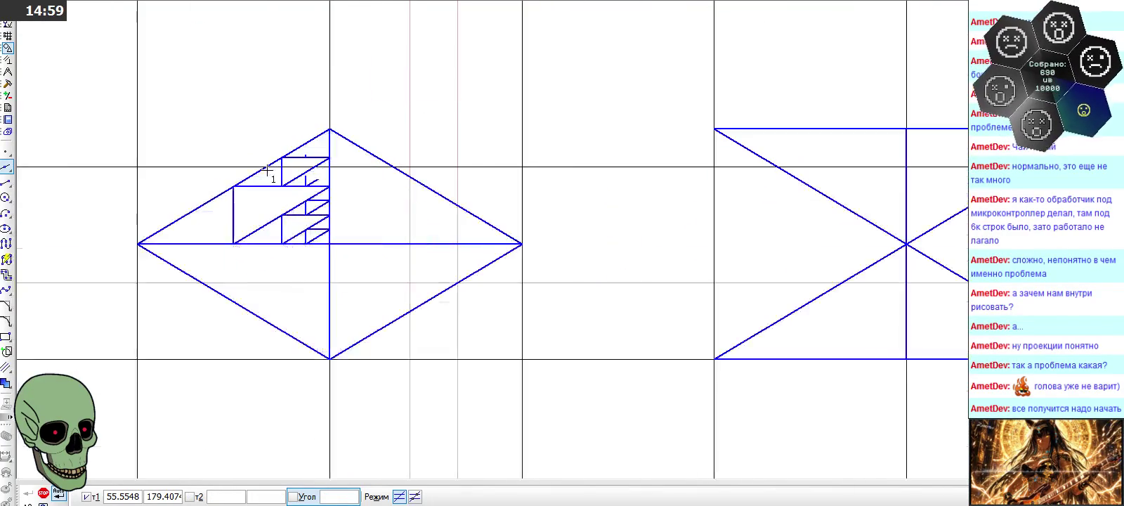
scroll(337, 245, up, 3)
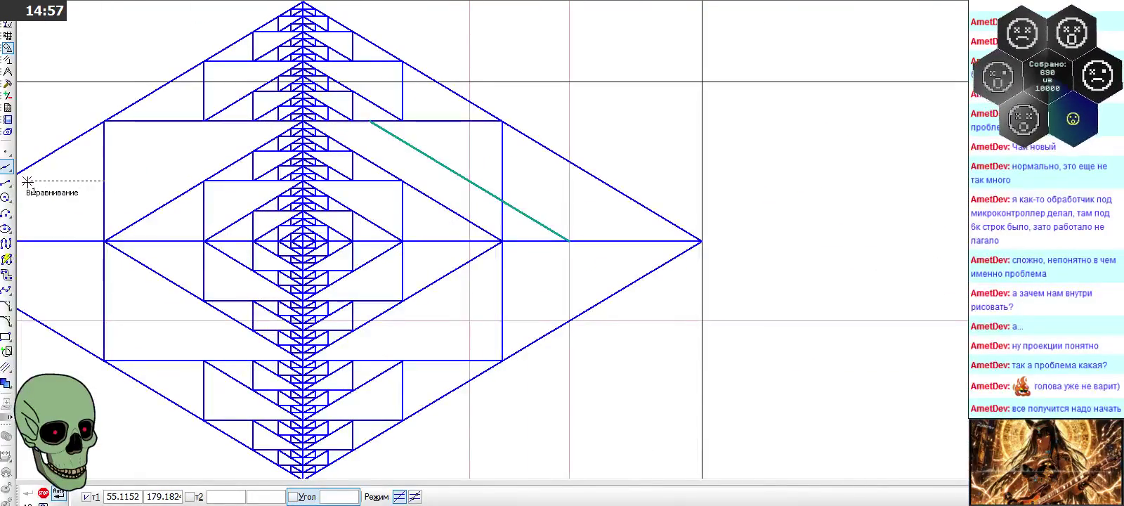
drag(8, 184, 28, 181)
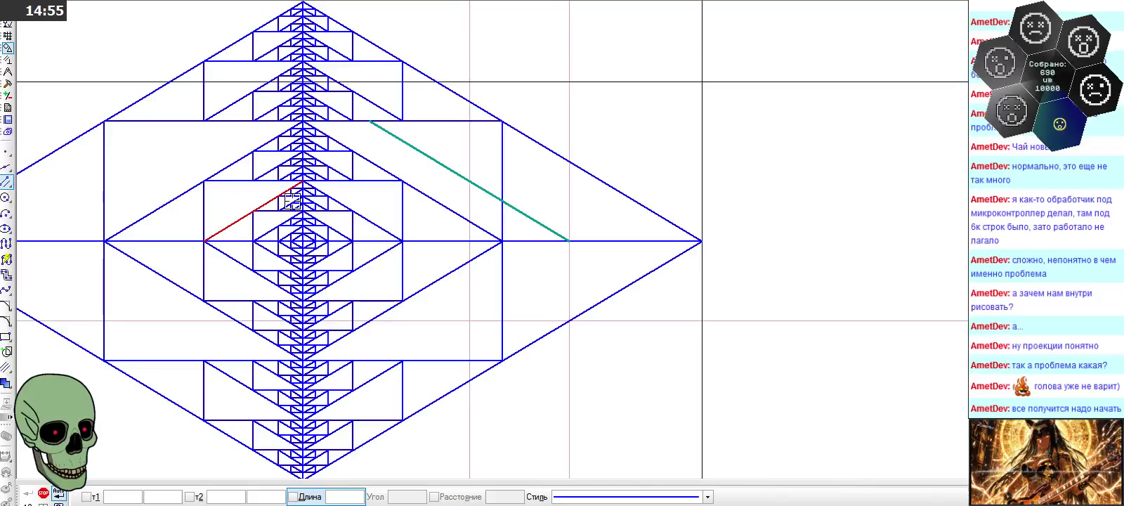
Draw a teal segment parallel to the first teal line, from the horizontal axis to the upper intersection
click(470, 241)
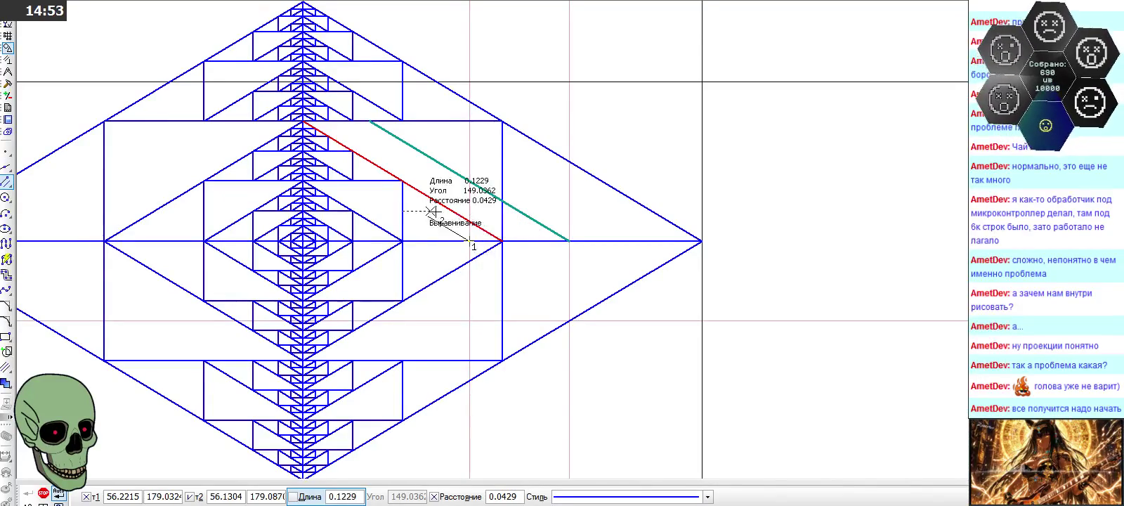
click(370, 181)
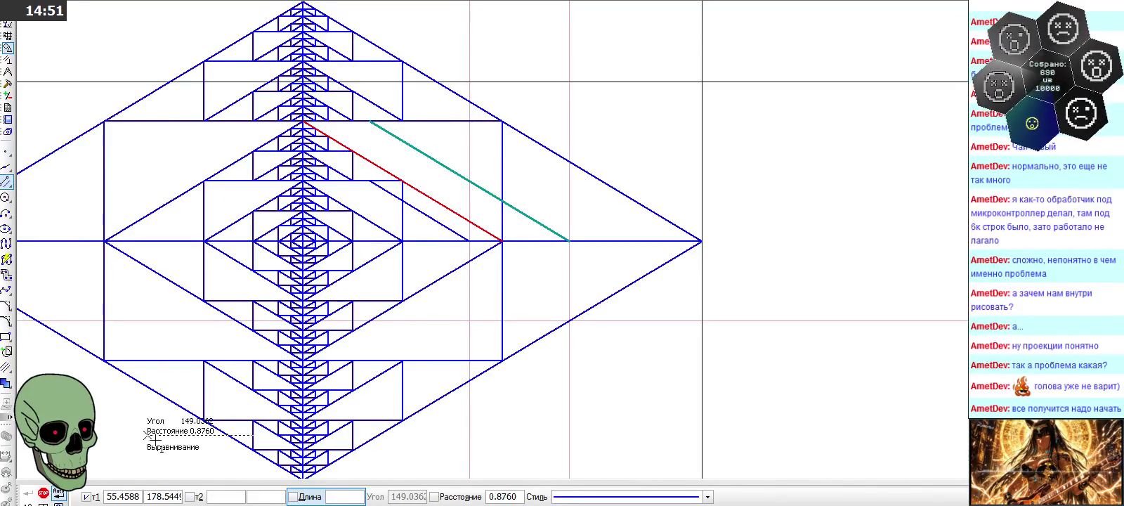
click(43, 494)
click(421, 211)
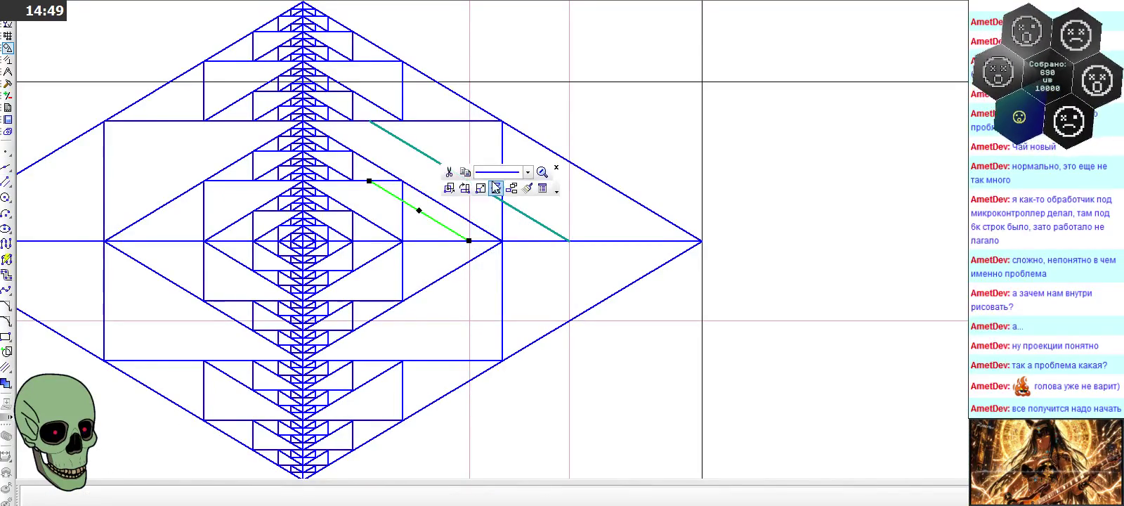
click(495, 173)
click(555, 233)
click(753, 218)
Zoom around the diamond view and start the Fill command
scroll(588, 165, down, 2)
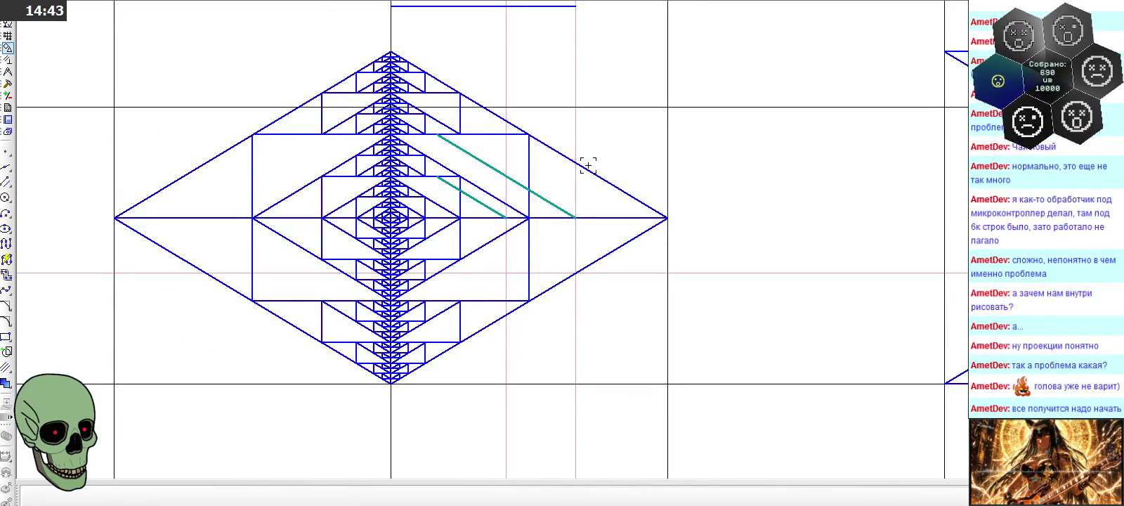
scroll(373, 170, down, 1)
scroll(365, 168, down, 1)
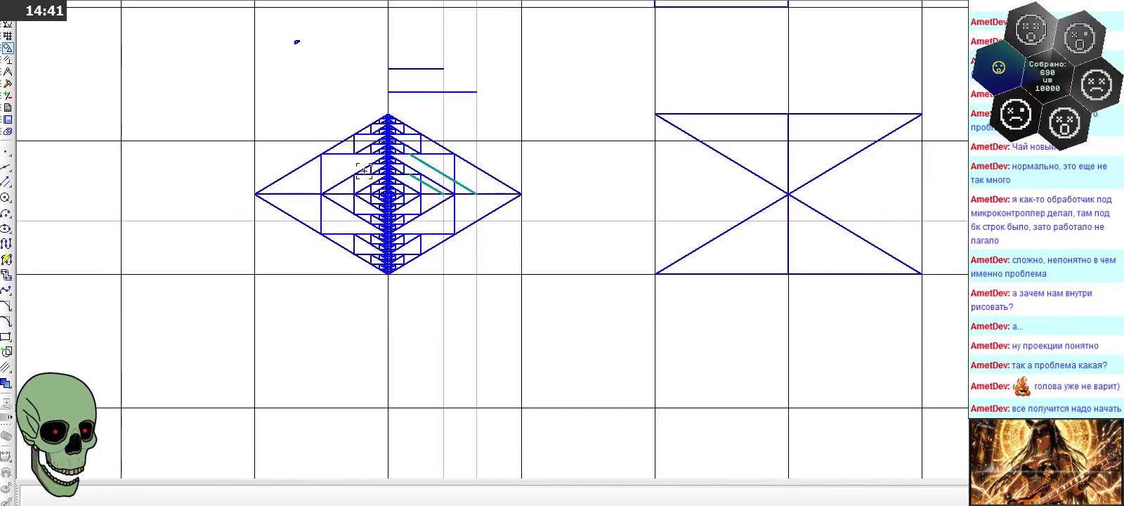
scroll(363, 169, down, 1)
scroll(363, 169, down, 1)
scroll(372, 167, up, 3)
scroll(380, 166, up, 4)
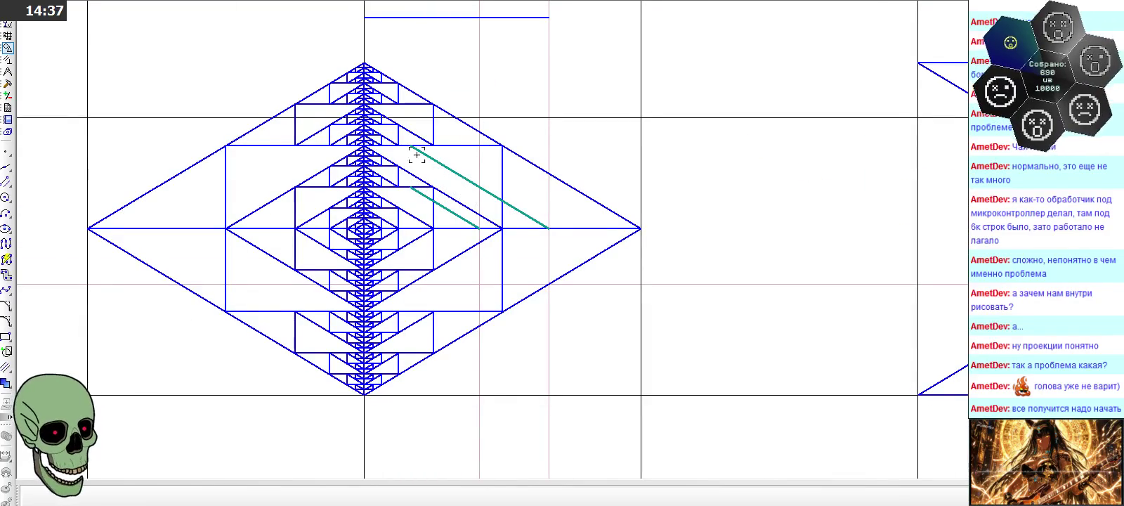
click(7, 381)
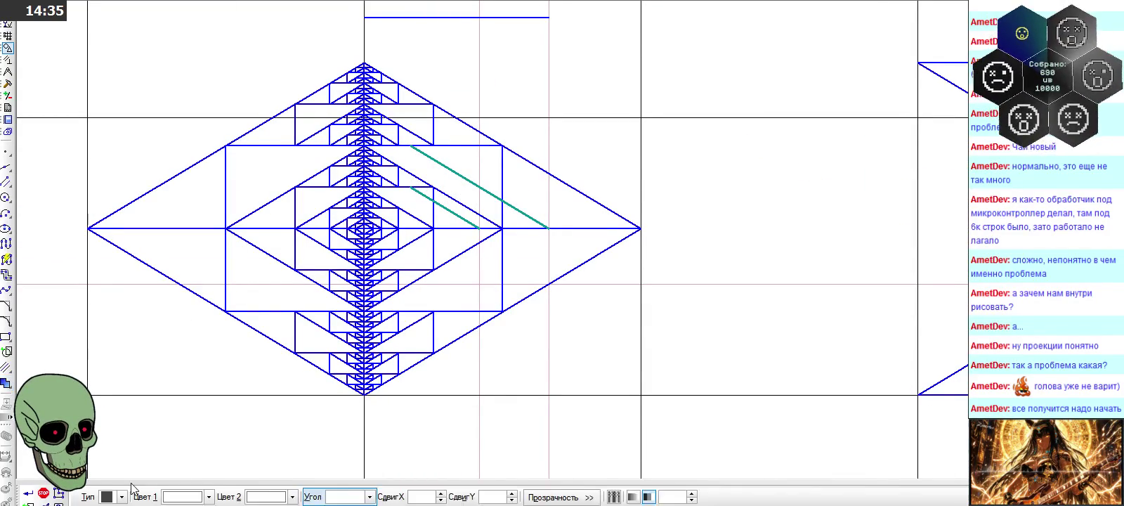
Fill the bands and adjoining triangle beside both teal lines turquoise in the left diamond view
click(203, 497)
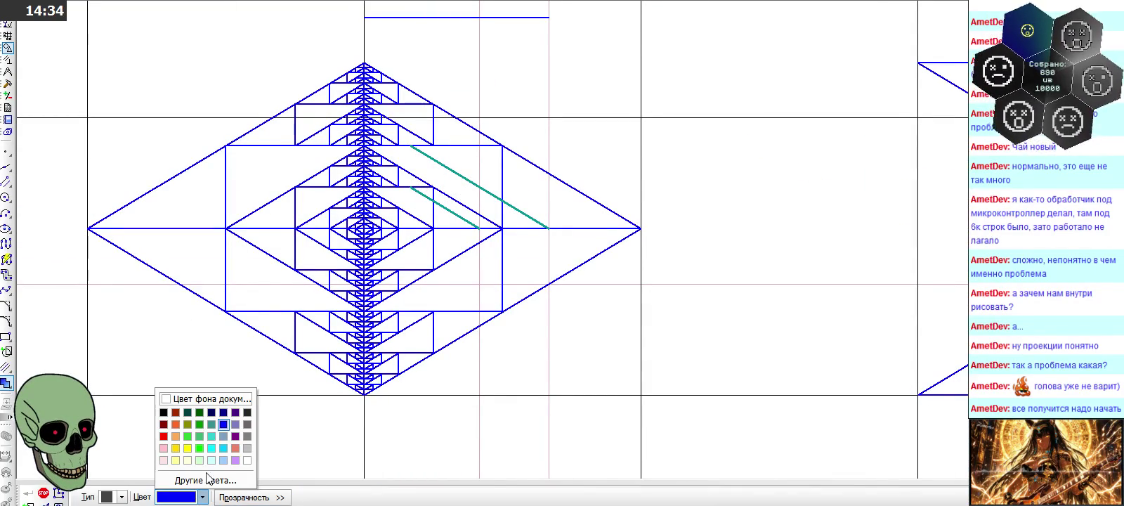
click(213, 436)
scroll(405, 246, up, 2)
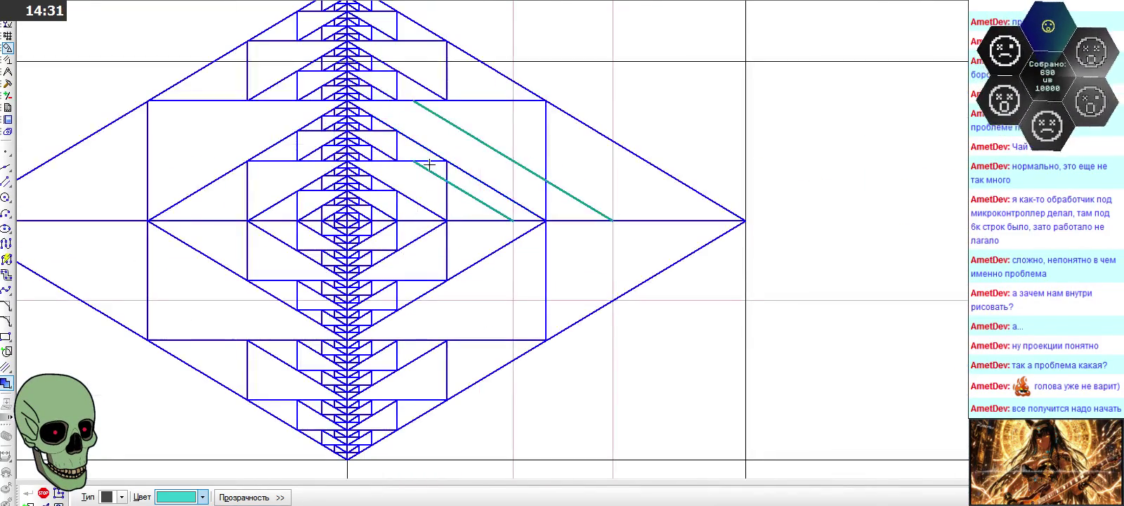
click(499, 189)
click(563, 206)
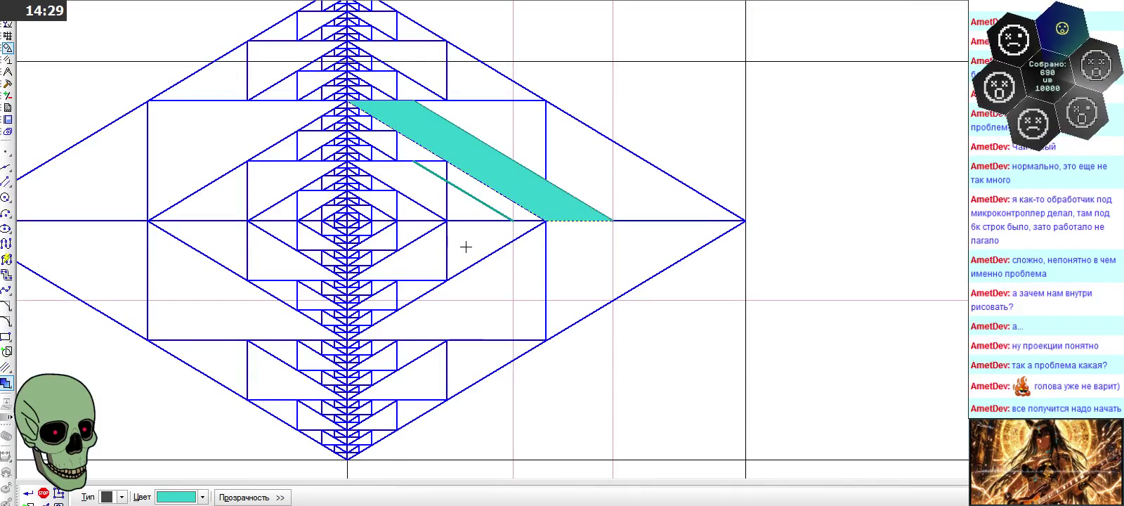
click(433, 196)
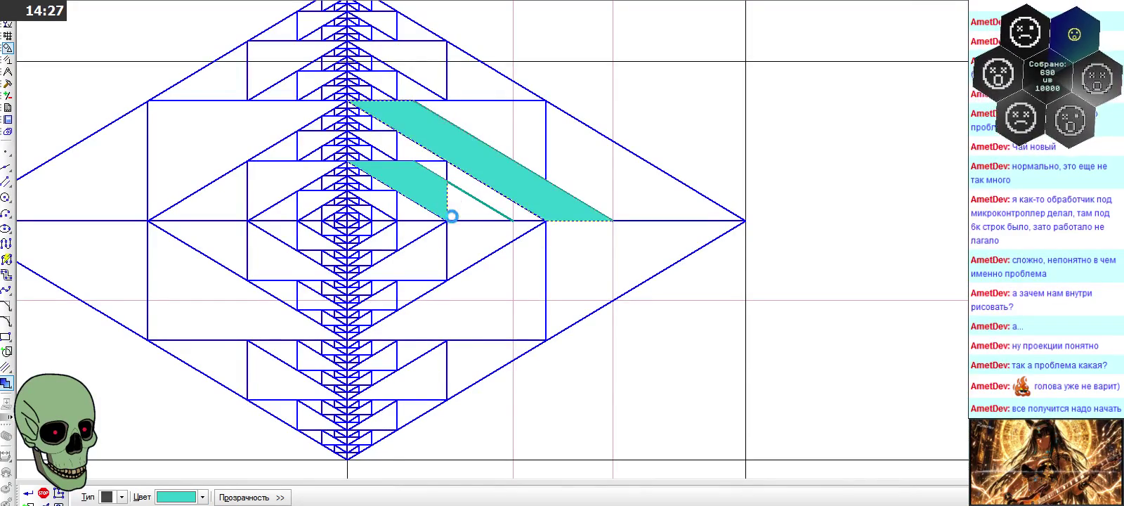
click(457, 210)
click(28, 494)
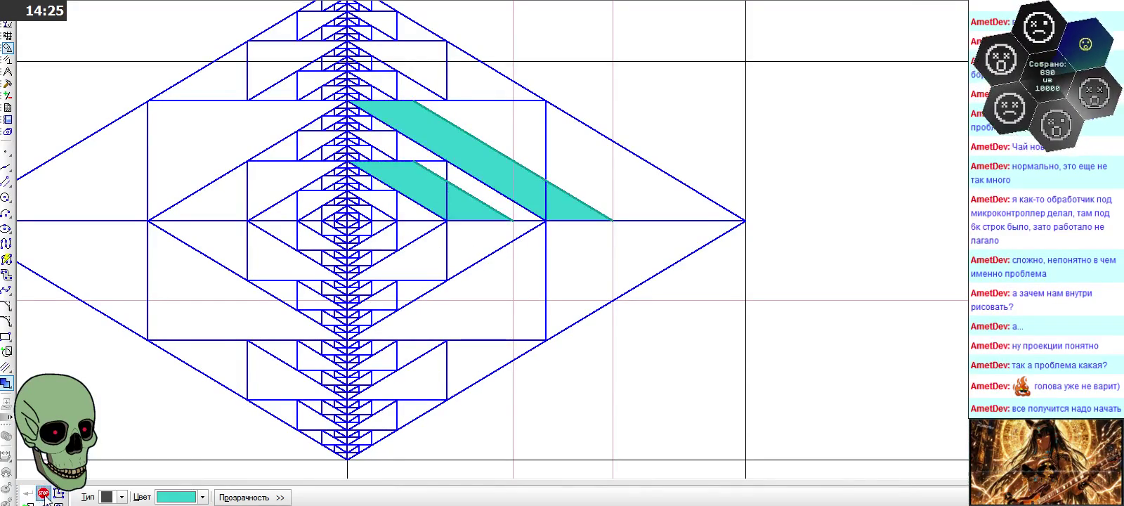
Fill a triangle and the next band turquoise in the right-hand view
scroll(183, 125, down, 2)
scroll(183, 125, down, 2)
scroll(186, 131, down, 1)
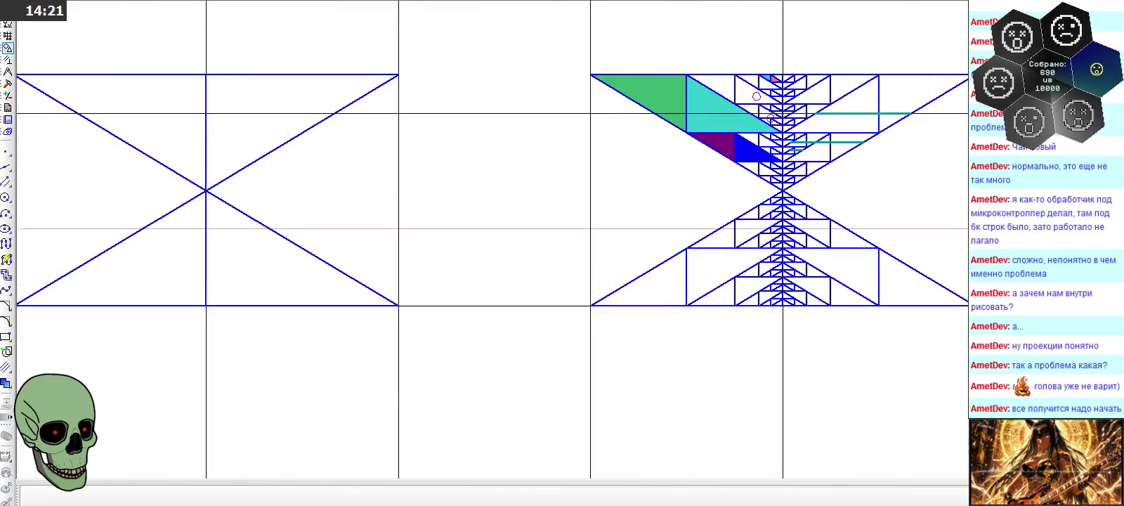
scroll(771, 112, up, 2)
scroll(548, 105, down, 1)
scroll(459, 113, down, 2)
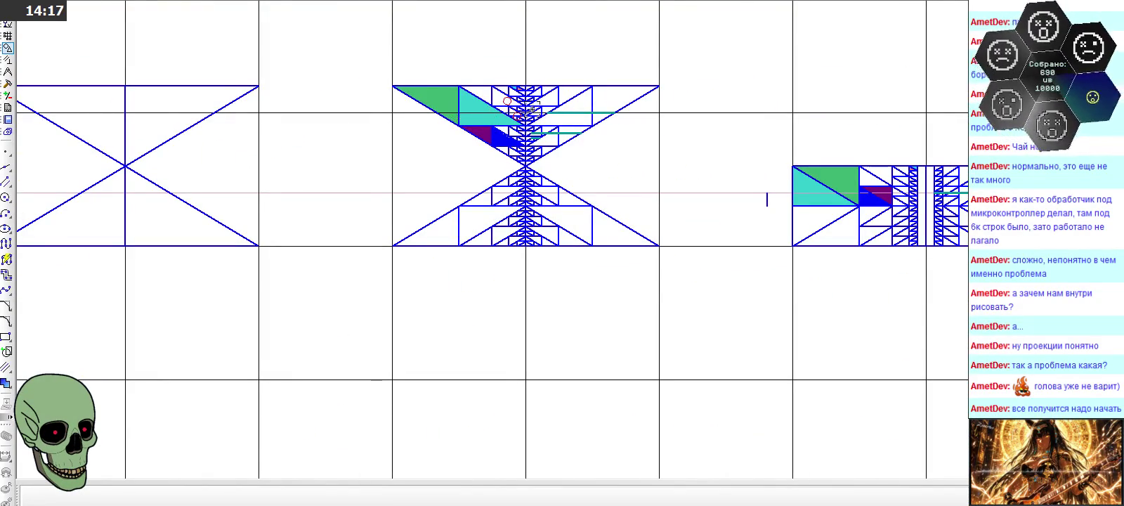
scroll(624, 112, up, 1)
scroll(620, 116, up, 2)
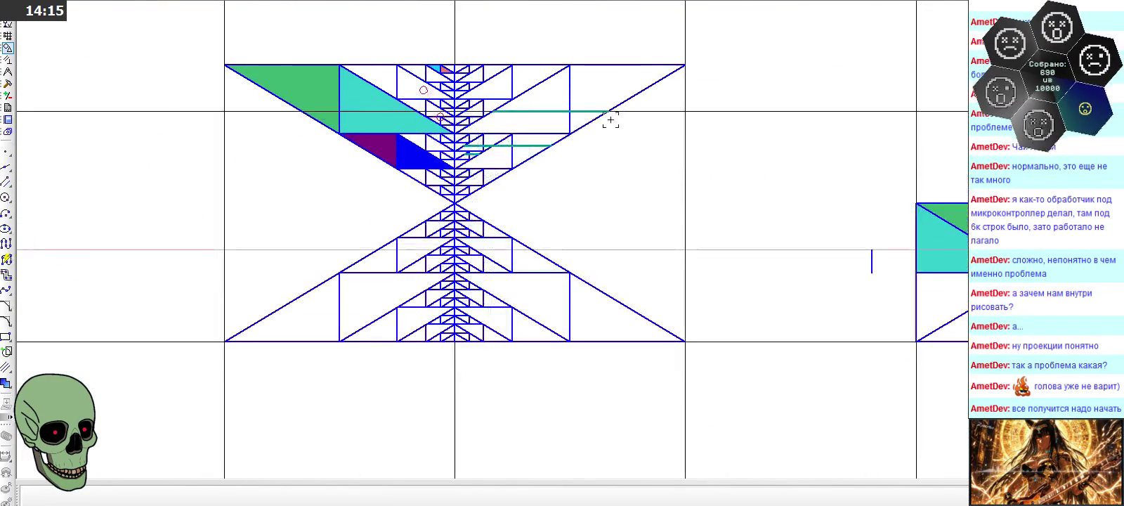
click(5, 383)
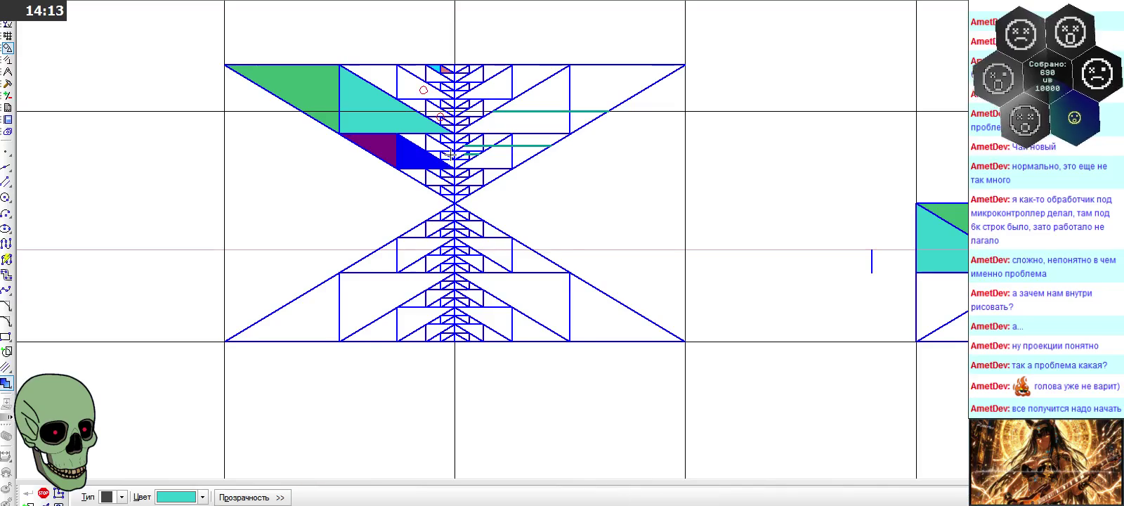
scroll(520, 140, up, 3)
click(529, 165)
click(608, 117)
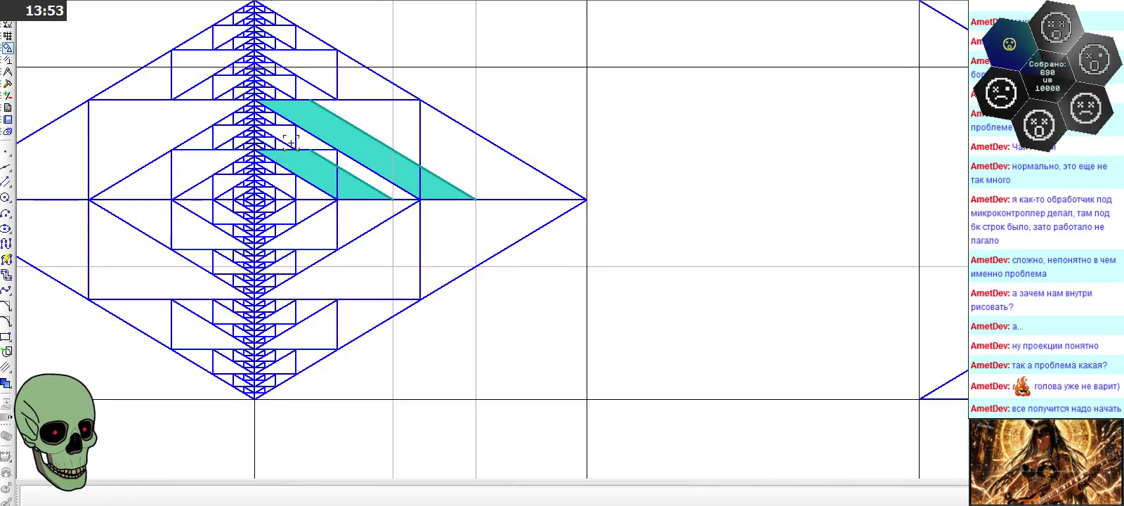
Zoom in on the coloured block pattern and start the Segment (Отрезок) tool
scroll(290, 143, down, 3)
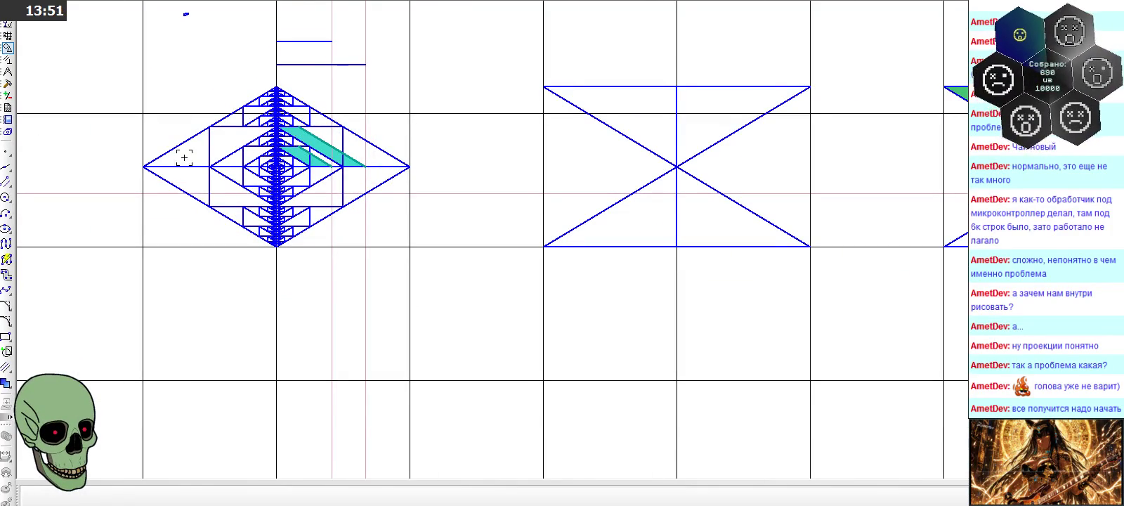
scroll(197, 156, up, 1)
scroll(201, 158, up, 1)
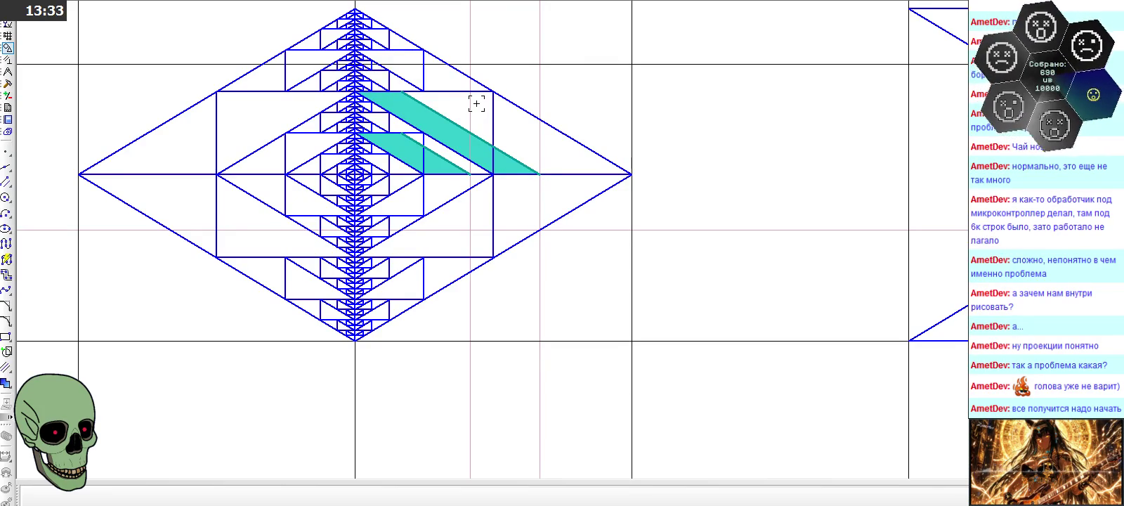
scroll(295, 118, down, 4)
scroll(295, 118, down, 2)
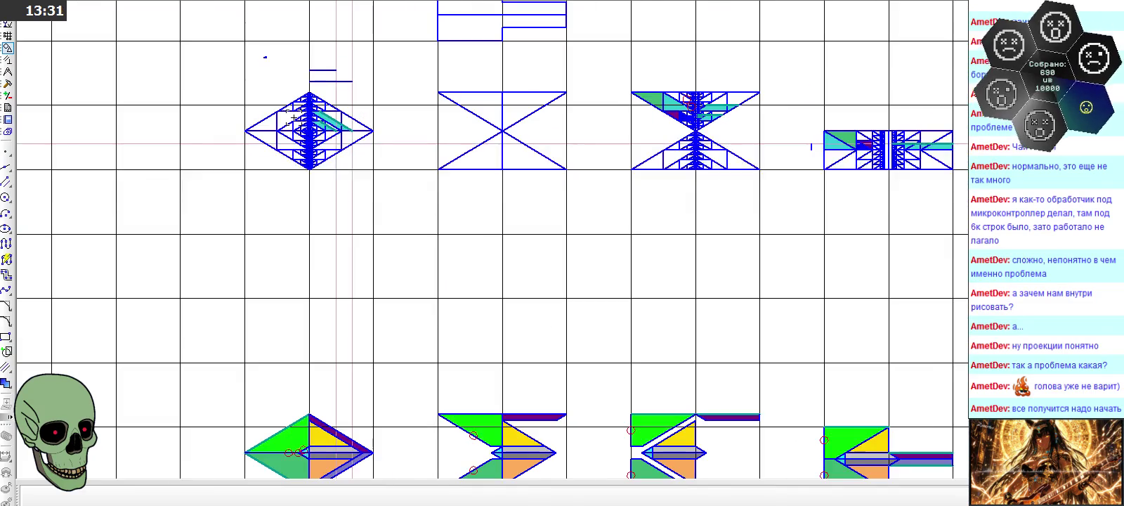
scroll(921, 147, up, 3)
scroll(920, 147, up, 3)
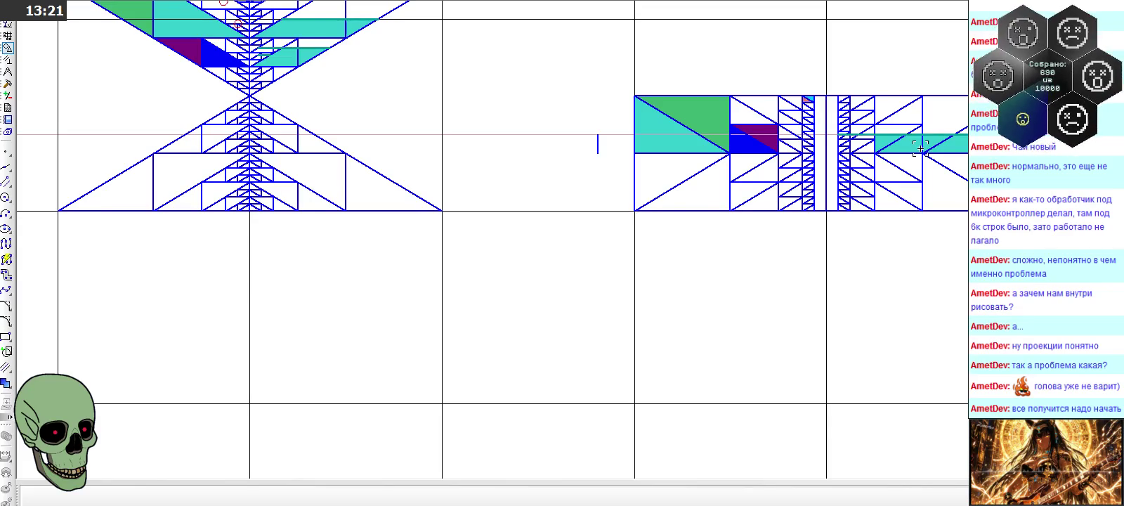
scroll(920, 147, up, 1)
scroll(920, 148, up, 2)
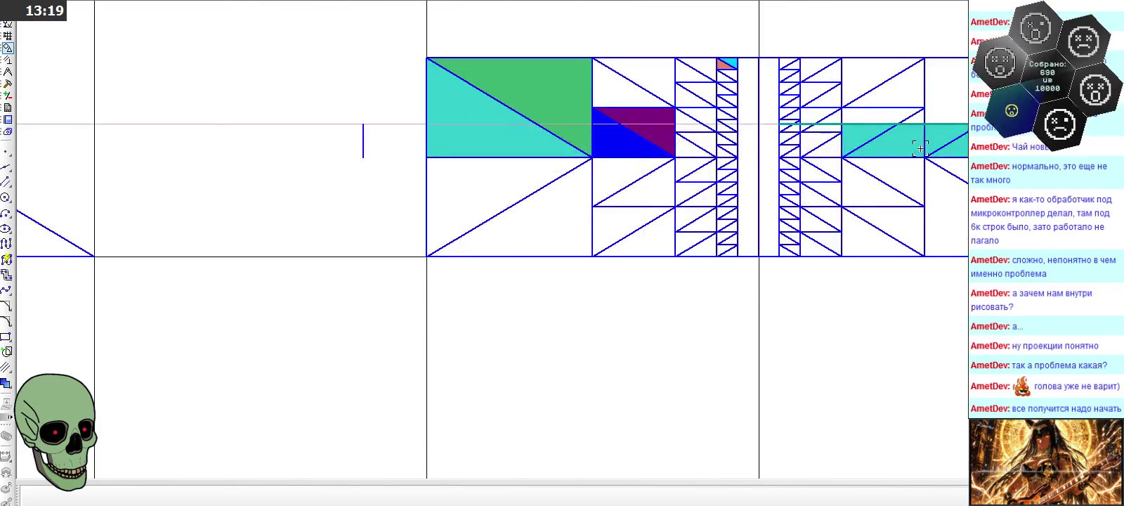
scroll(920, 148, down, 1)
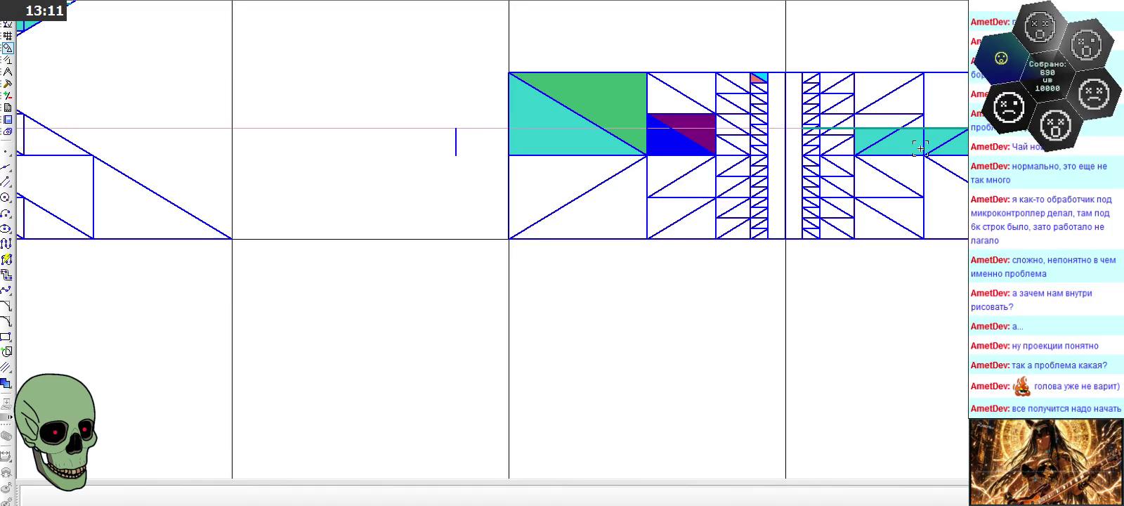
scroll(920, 148, down, 3)
scroll(791, 146, down, 1)
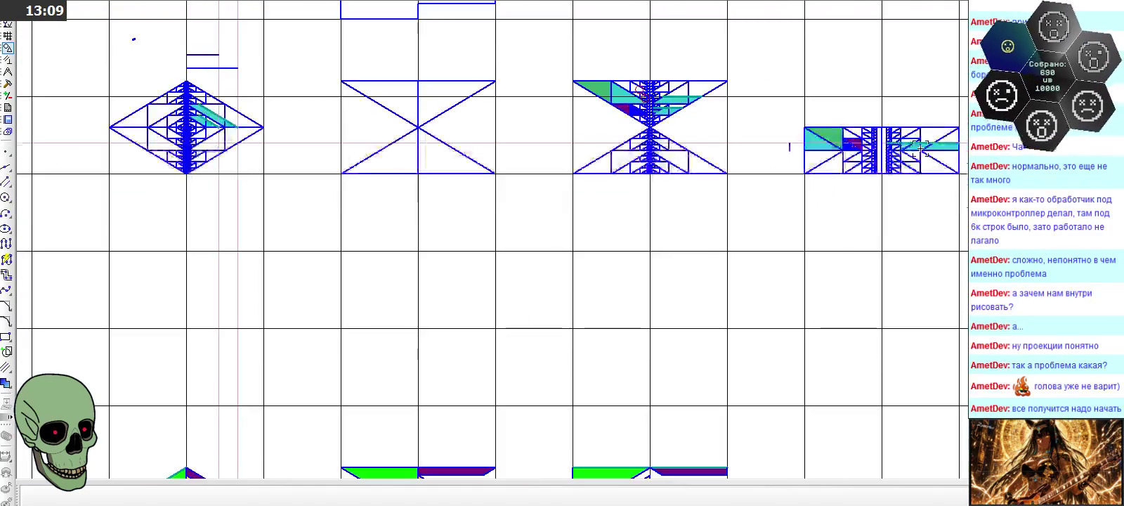
scroll(545, 74, down, 1)
scroll(713, 208, down, 2)
scroll(743, 231, up, 3)
scroll(678, 241, down, 2)
scroll(703, 119, down, 1)
scroll(651, 237, up, 2)
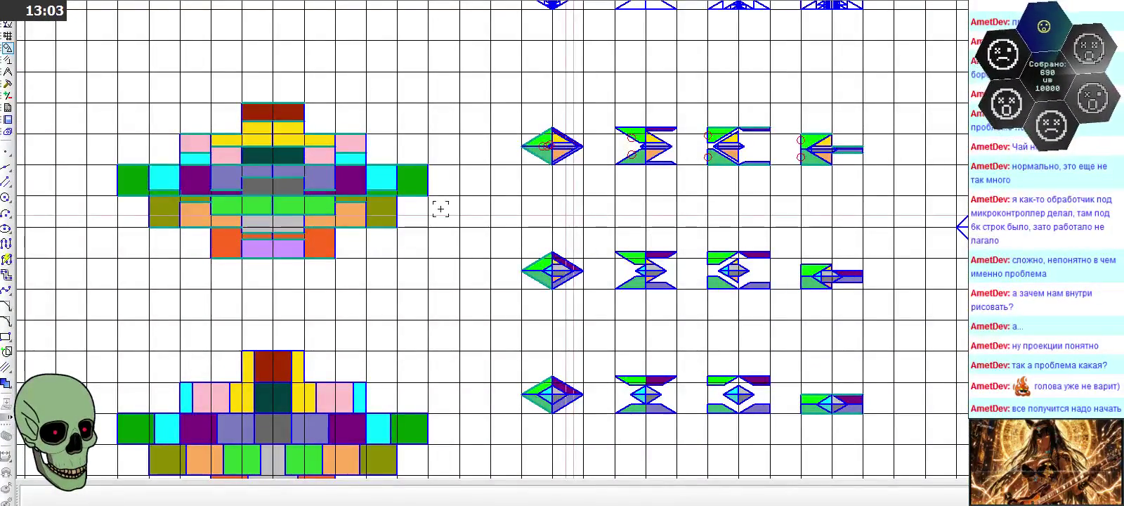
scroll(308, 190, up, 1)
scroll(308, 190, up, 3)
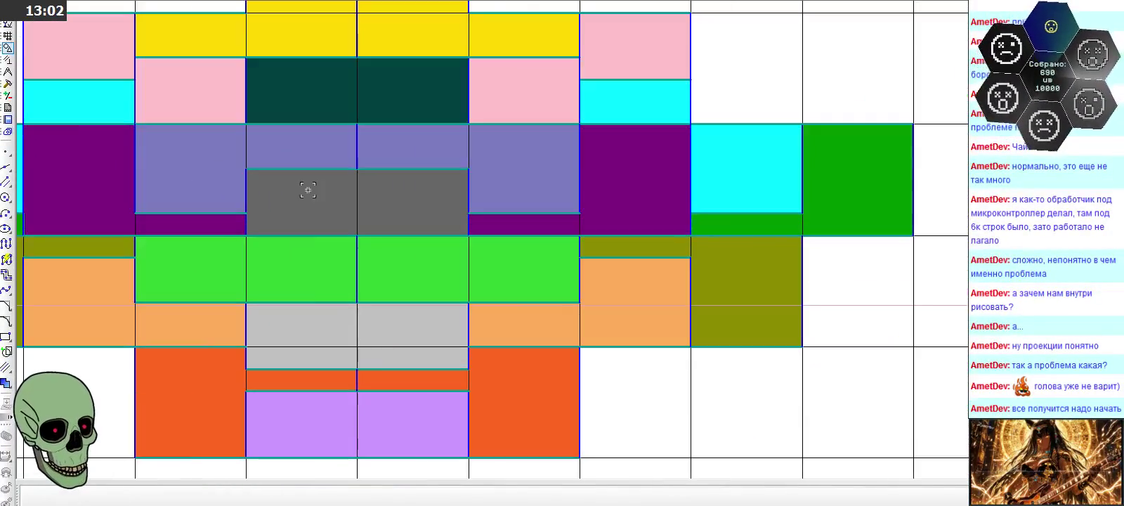
click(7, 181)
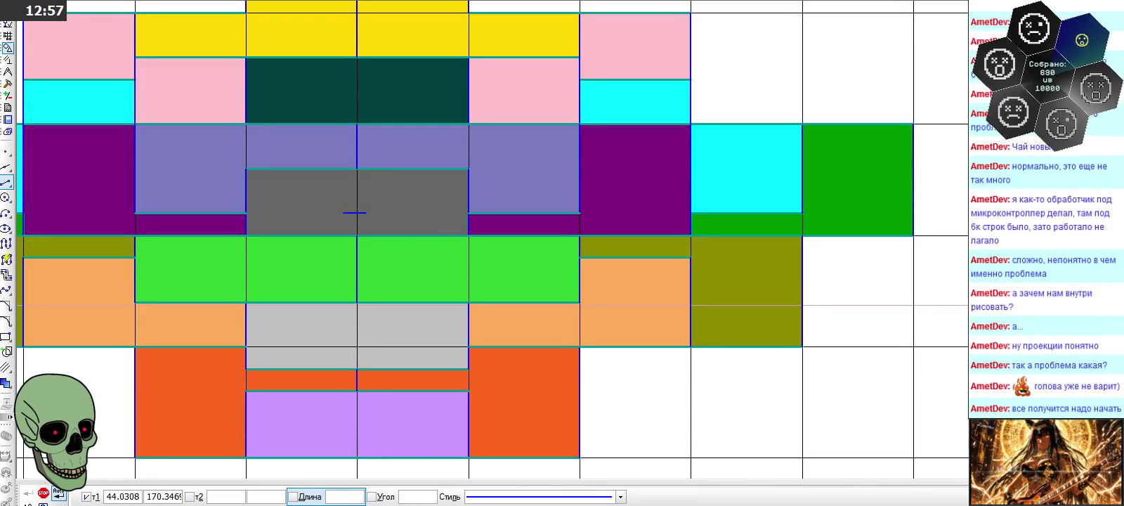
Draw a short horizontal segment ending on a vertical line inside the grey block
key(Escape)
scroll(342, 218, up, 2)
click(351, 203)
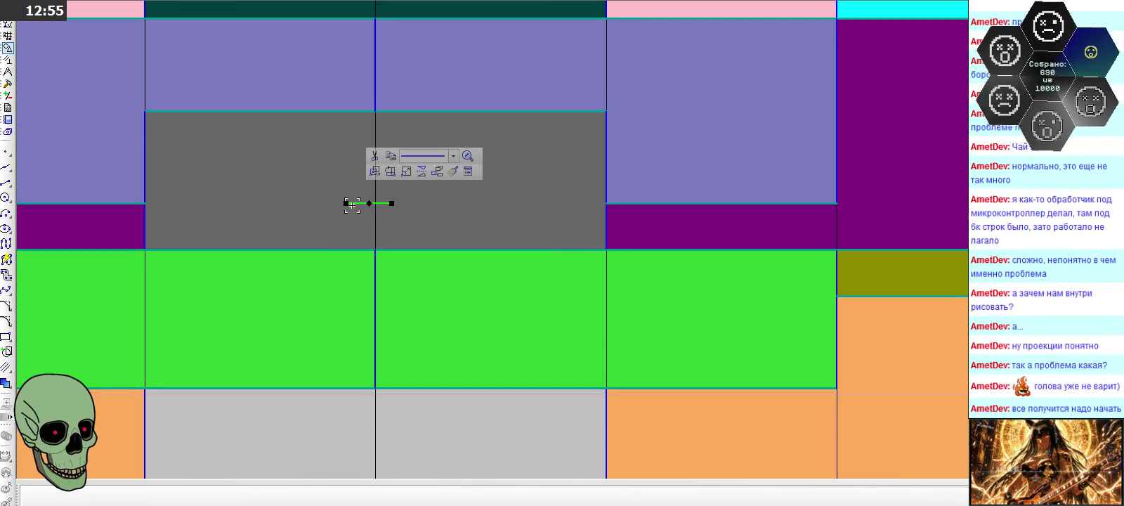
click(6, 228)
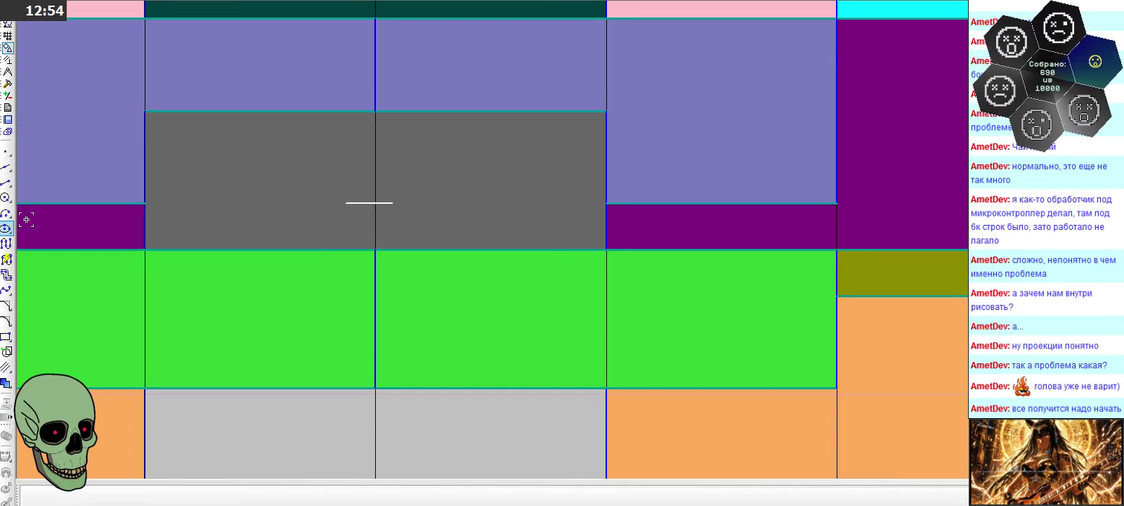
click(7, 184)
click(353, 179)
click(375, 180)
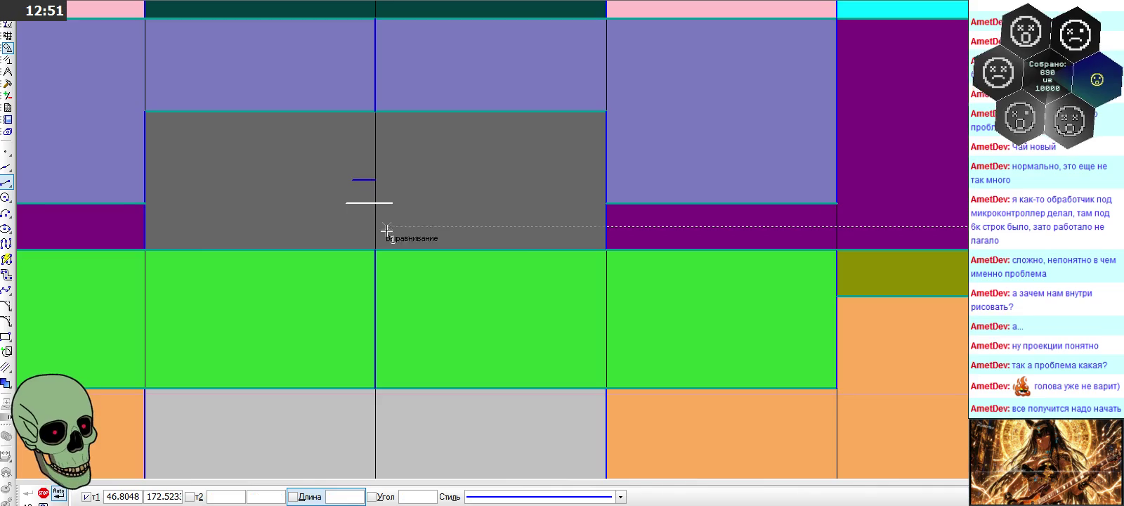
scroll(436, 223, down, 2)
scroll(338, 203, up, 2)
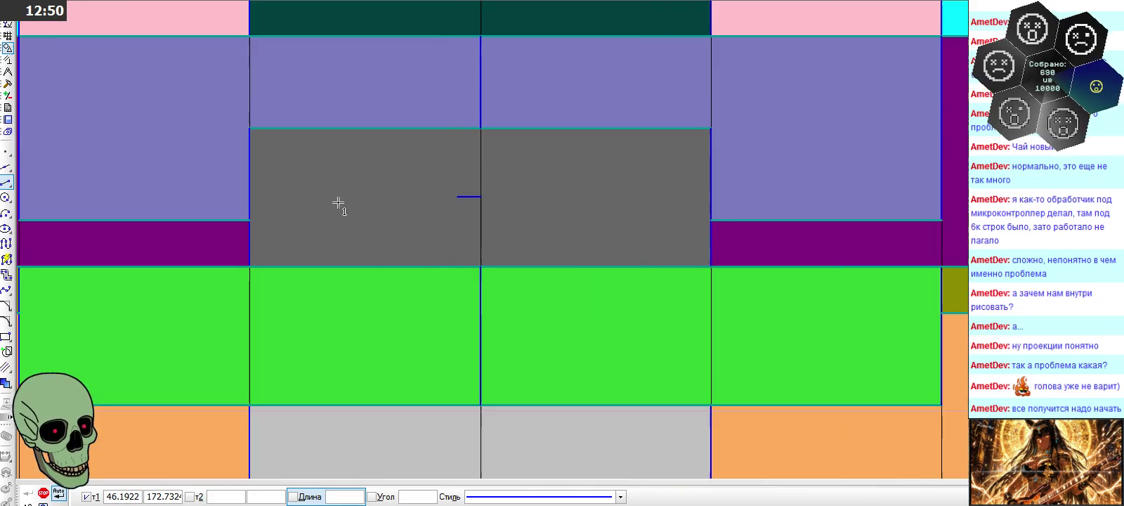
Draw a second short horizontal segment from the grey block's vertical edge, then end drawing
click(250, 197)
click(274, 197)
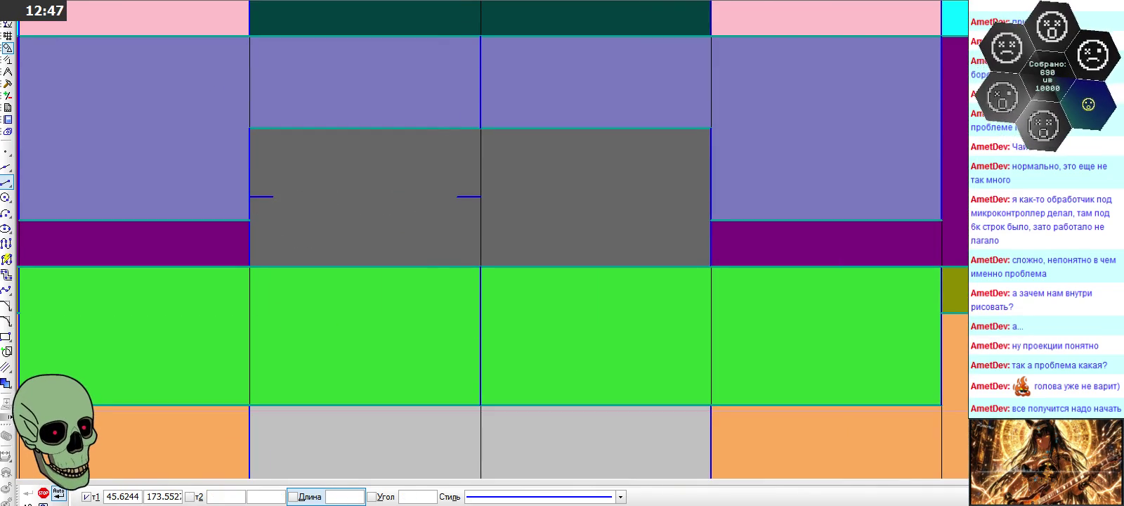
scroll(567, 148, down, 2)
scroll(558, 190, down, 1)
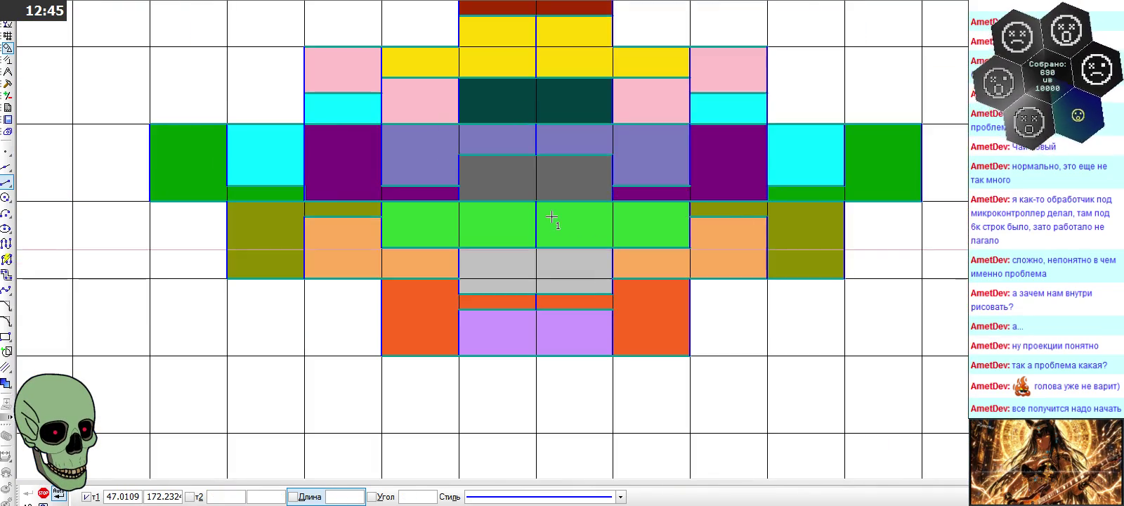
scroll(551, 217, up, 1)
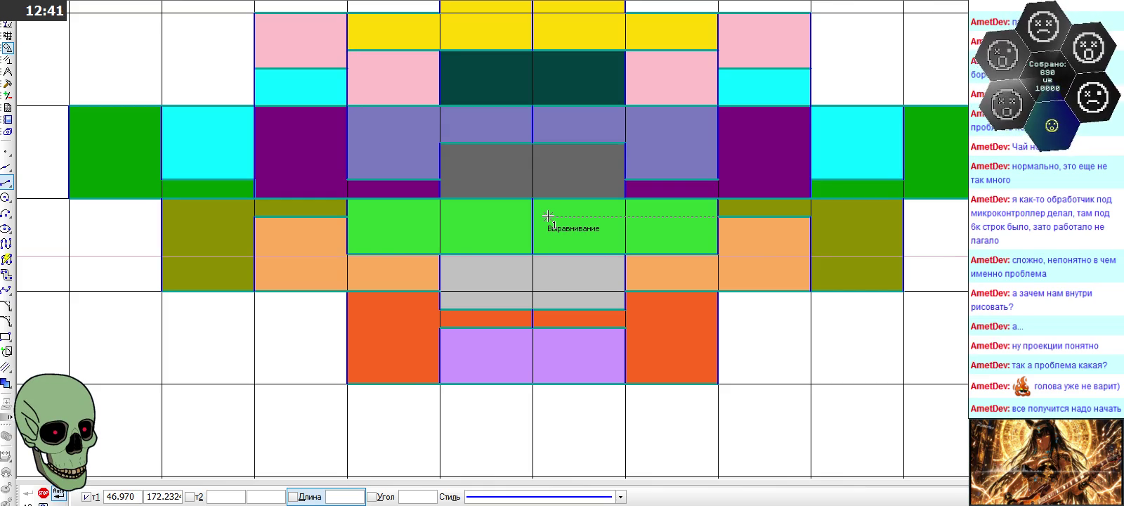
key(Escape)
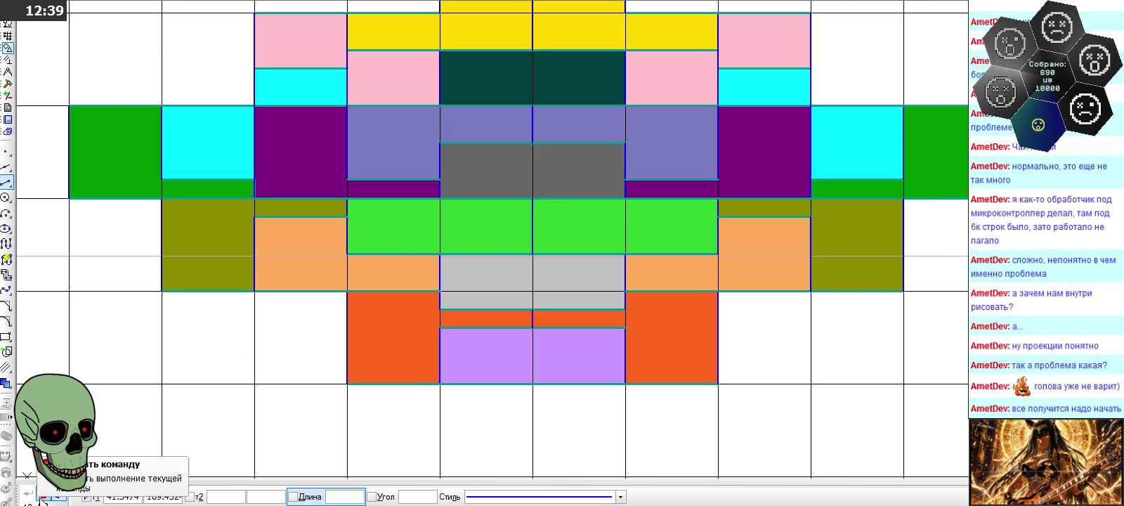
scroll(201, 377, down, 4)
scroll(213, 380, down, 4)
scroll(315, 308, up, 2)
scroll(501, 188, up, 2)
scroll(502, 189, up, 2)
scroll(401, 217, up, 2)
scroll(225, 225, up, 2)
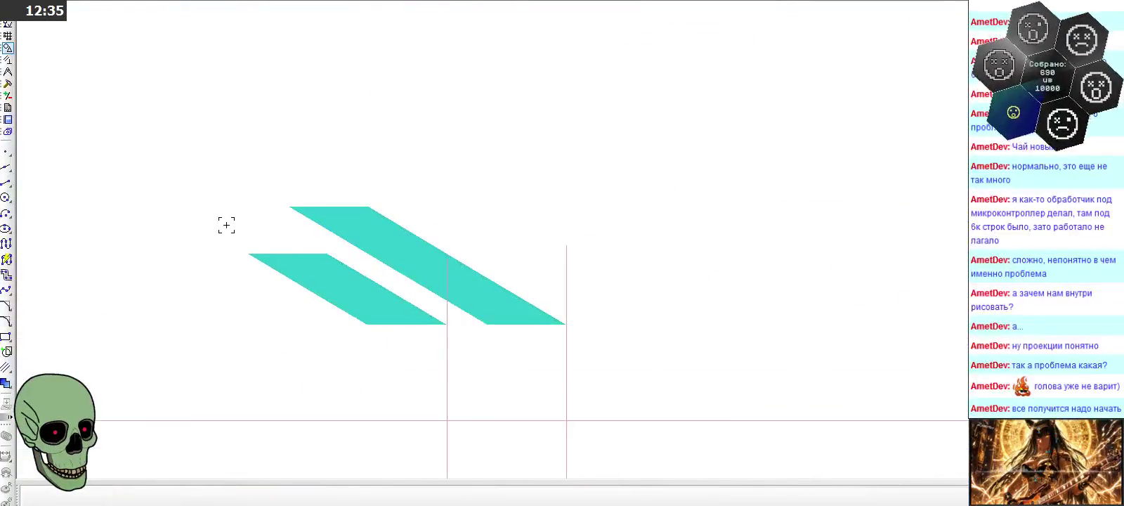
scroll(522, 178, down, 2)
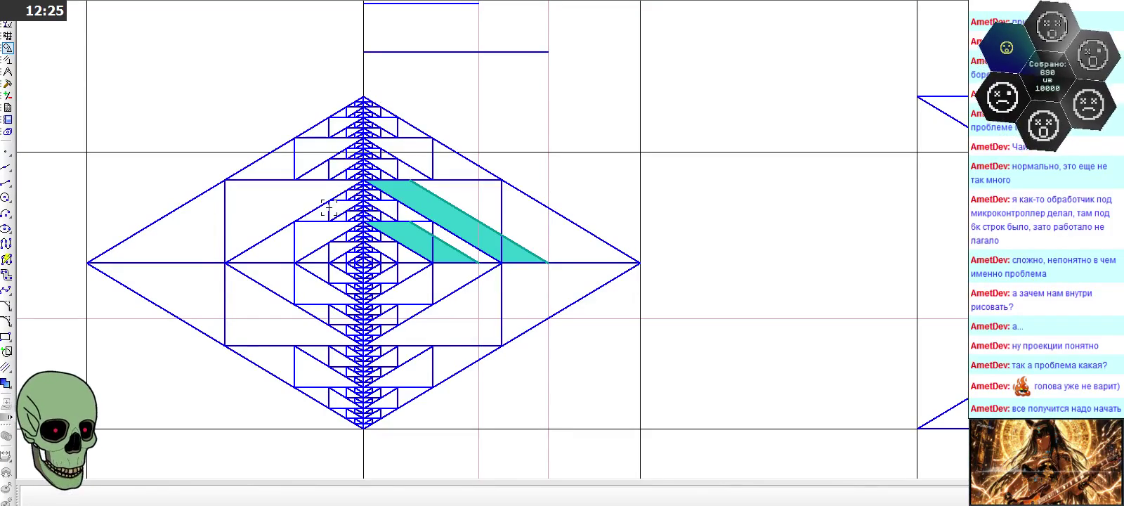
scroll(322, 230, down, 3)
scroll(321, 229, down, 1)
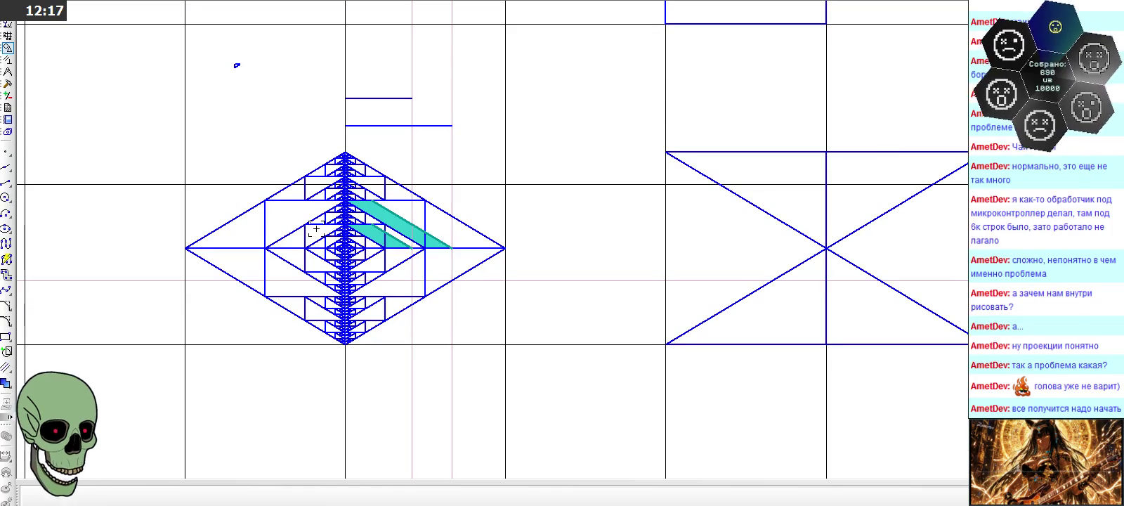
scroll(320, 228, down, 2)
scroll(311, 229, down, 2)
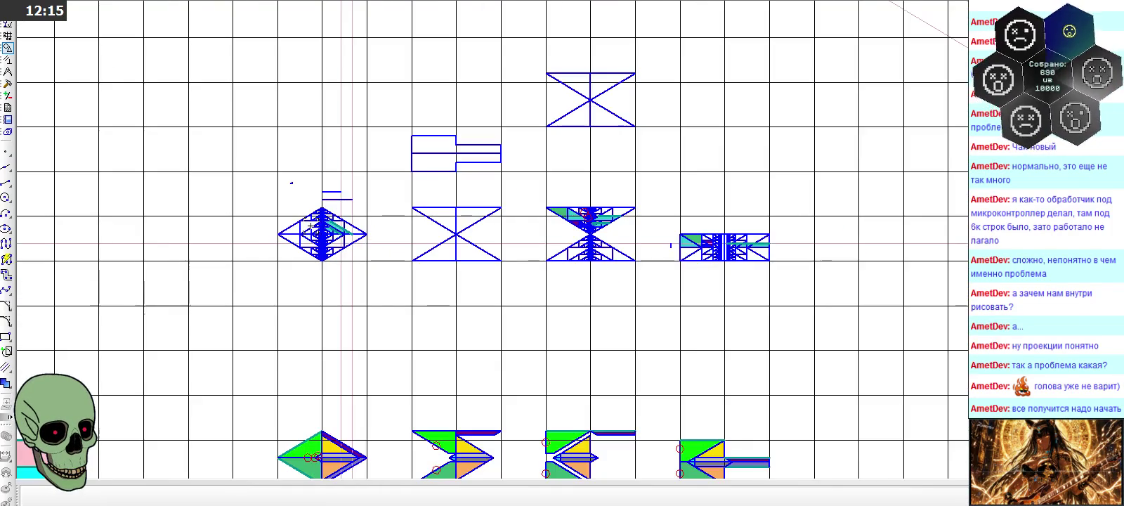
scroll(310, 227, up, 1)
scroll(310, 225, up, 2)
scroll(310, 225, up, 2)
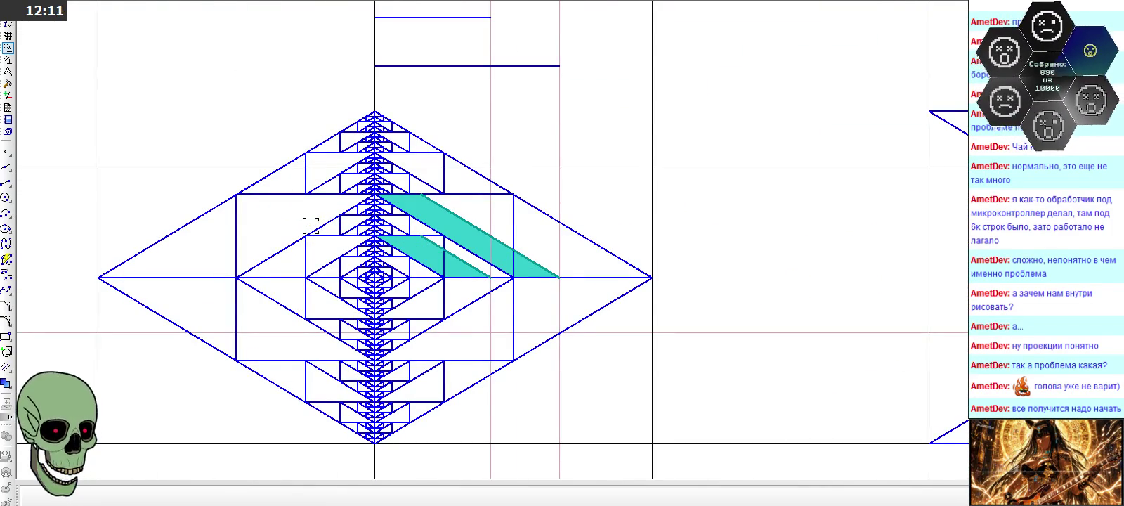
scroll(311, 225, down, 2)
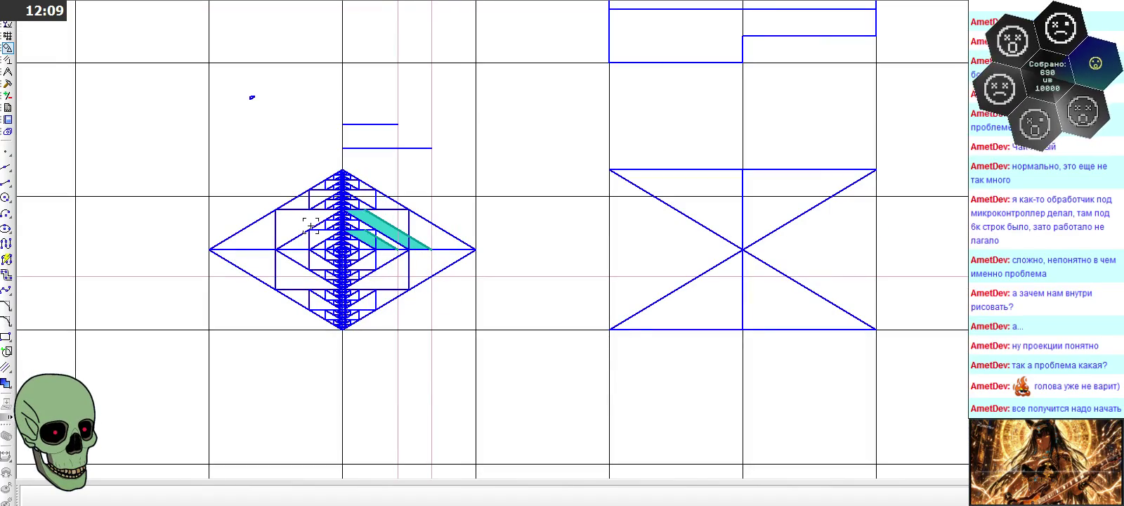
scroll(311, 224, down, 2)
scroll(812, 250, up, 5)
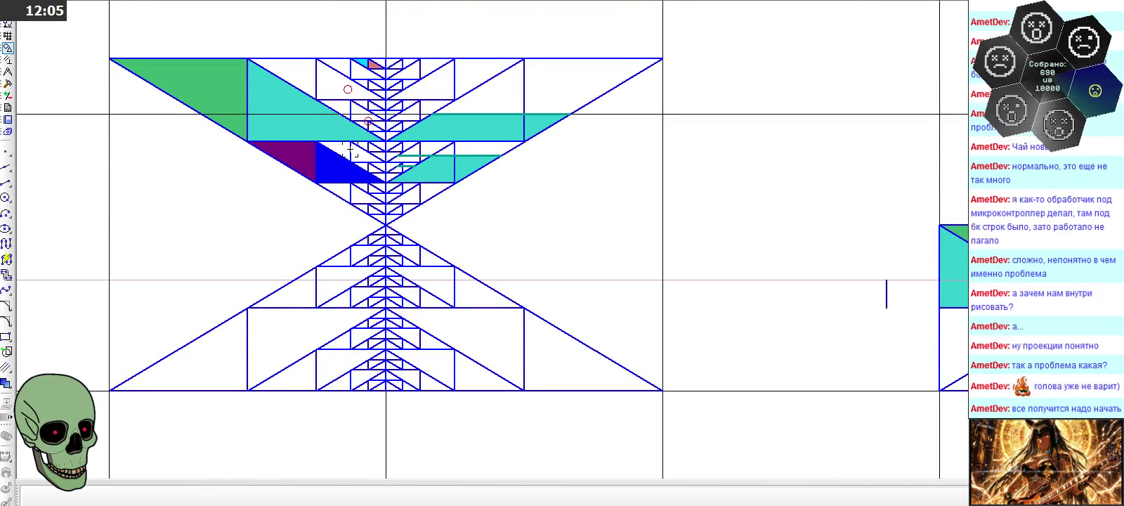
scroll(349, 149, down, 1)
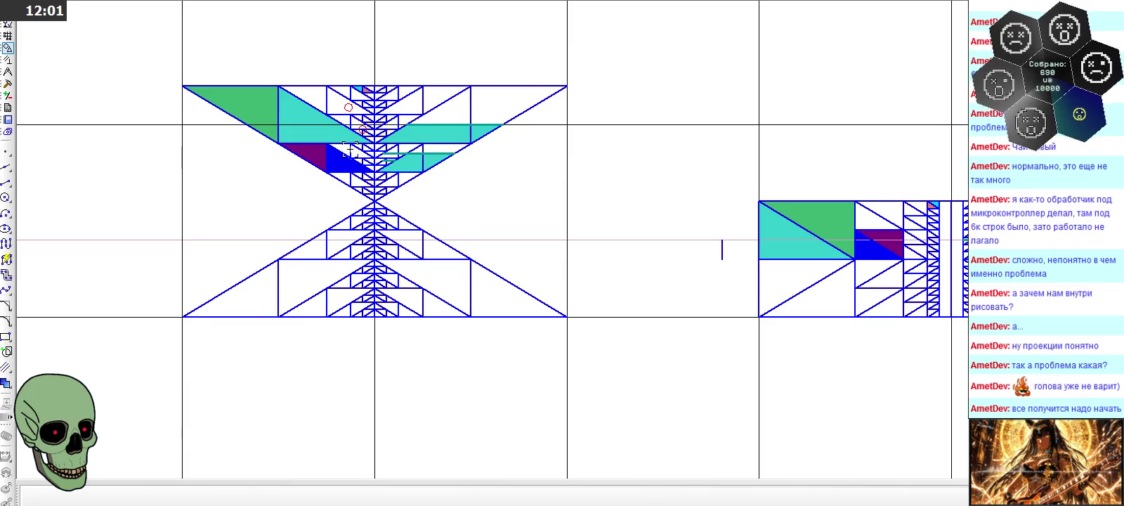
scroll(349, 149, up, 1)
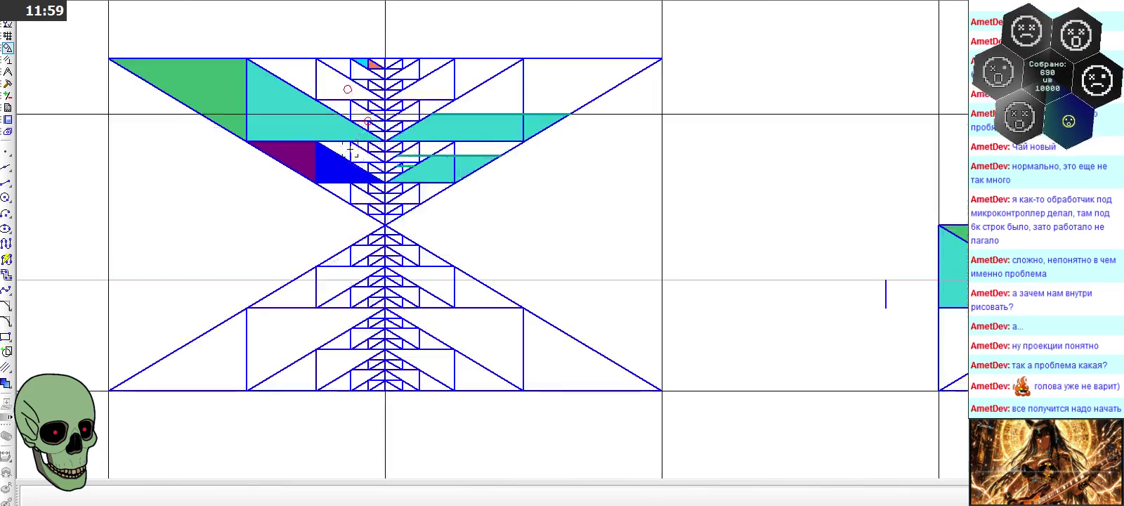
scroll(350, 149, up, 1)
scroll(349, 149, up, 1)
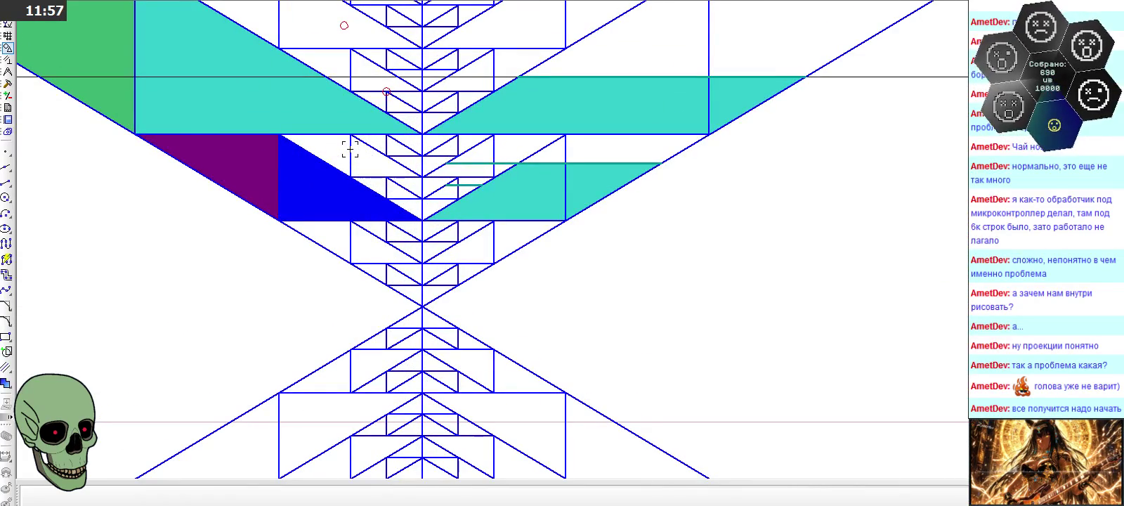
scroll(349, 149, down, 1)
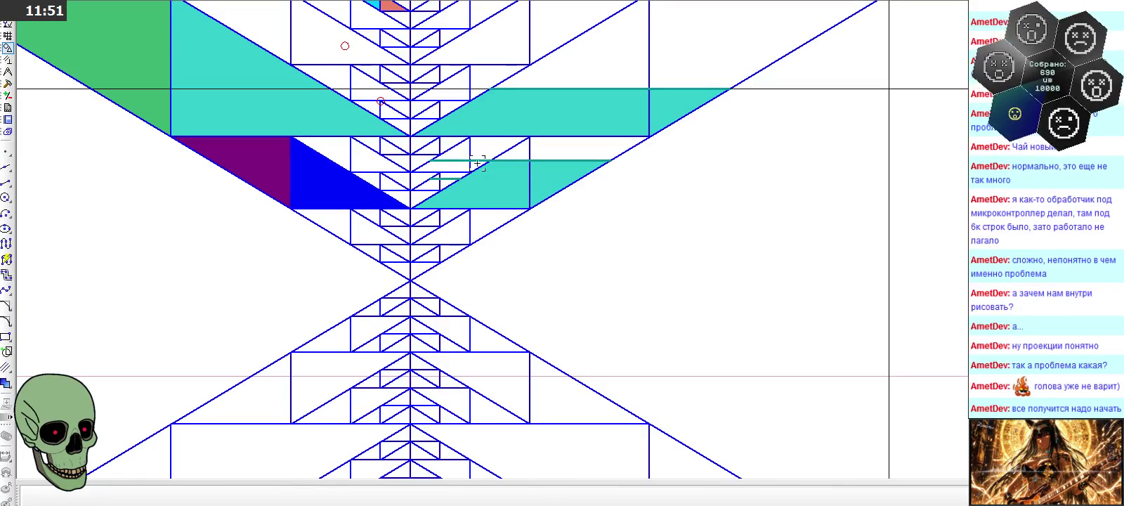
scroll(654, 192, down, 2)
scroll(666, 195, down, 5)
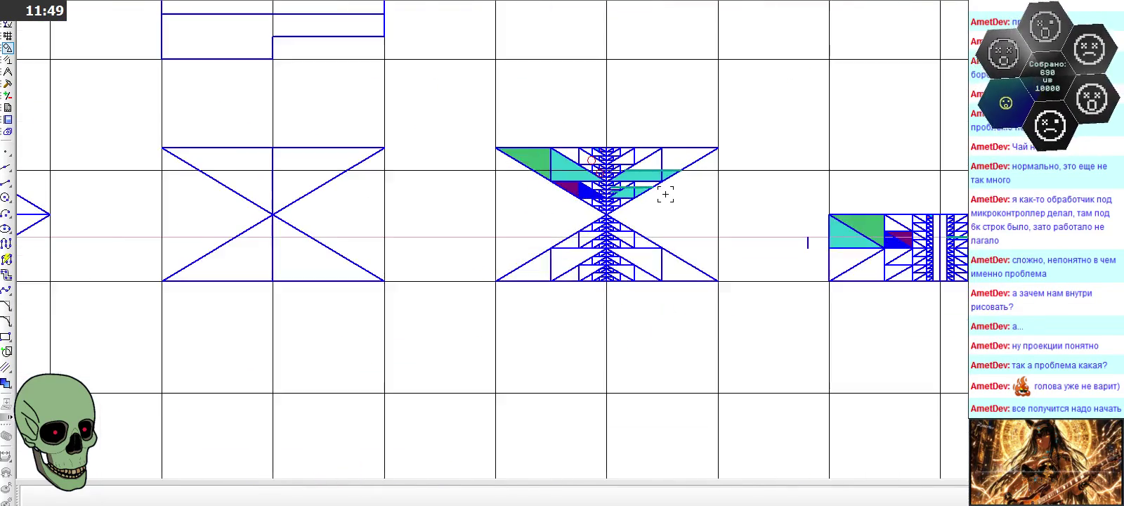
scroll(665, 195, down, 2)
scroll(211, 193, up, 2)
scroll(206, 193, up, 3)
scroll(328, 219, up, 2)
scroll(328, 219, up, 1)
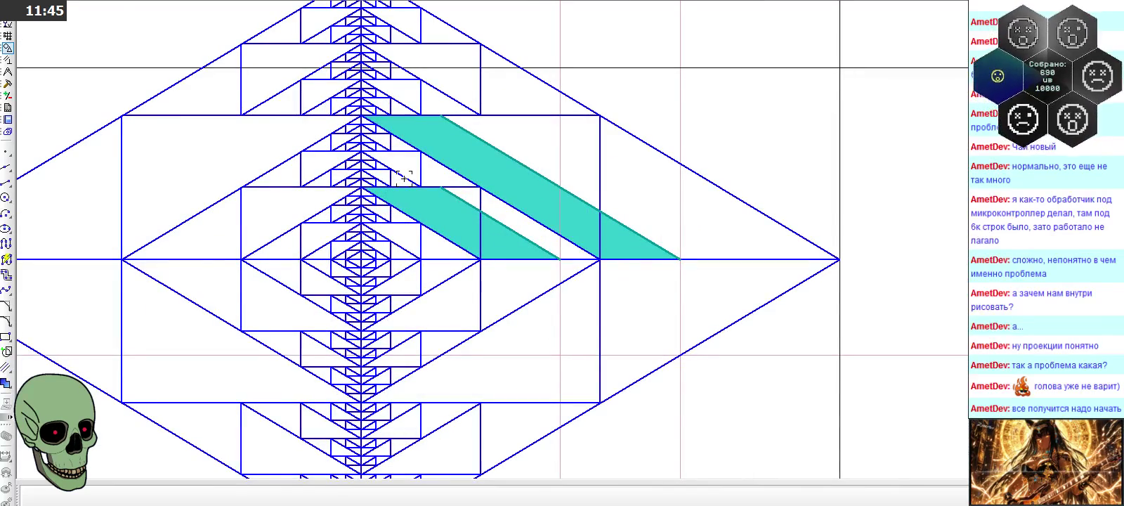
scroll(405, 177, up, 3)
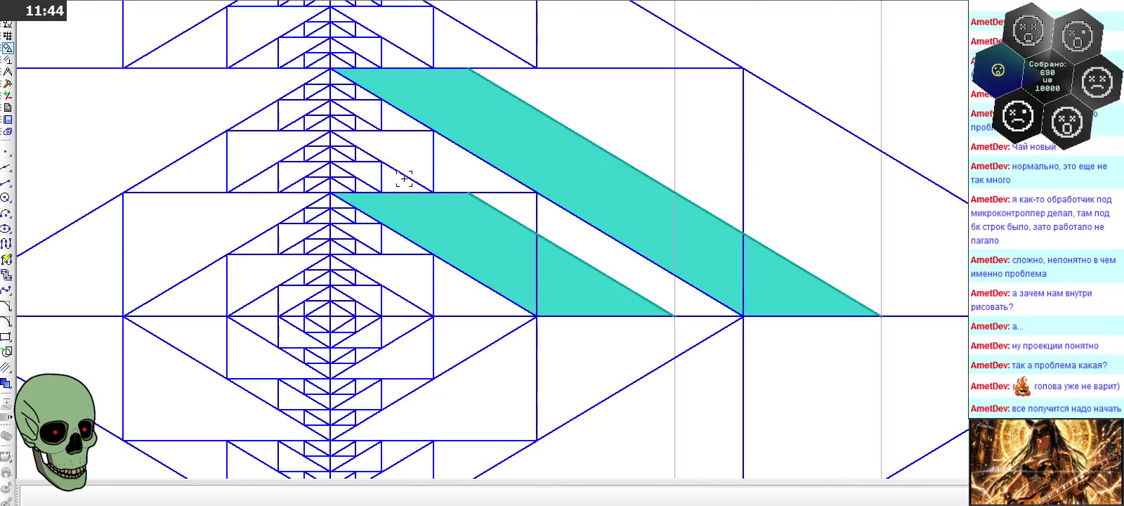
Draw a segment parallel to the teal strip's slanted edge in the diamond view
click(8, 184)
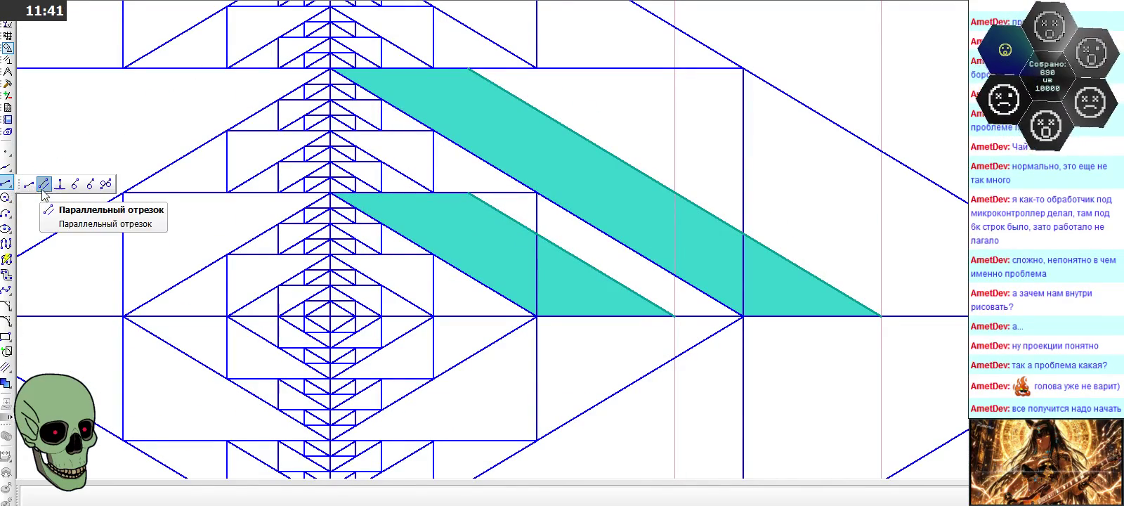
click(44, 184)
click(515, 219)
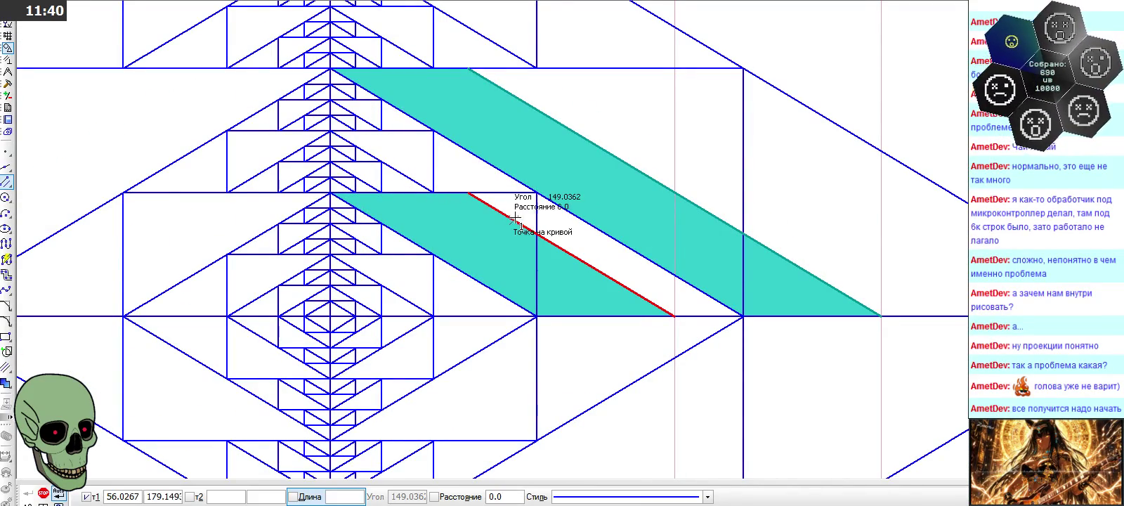
click(470, 195)
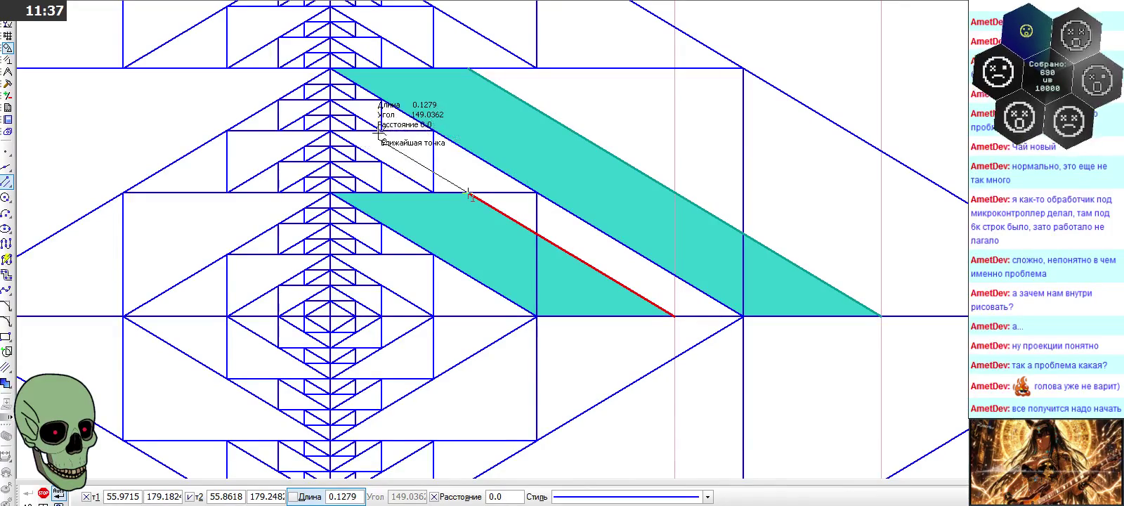
click(359, 127)
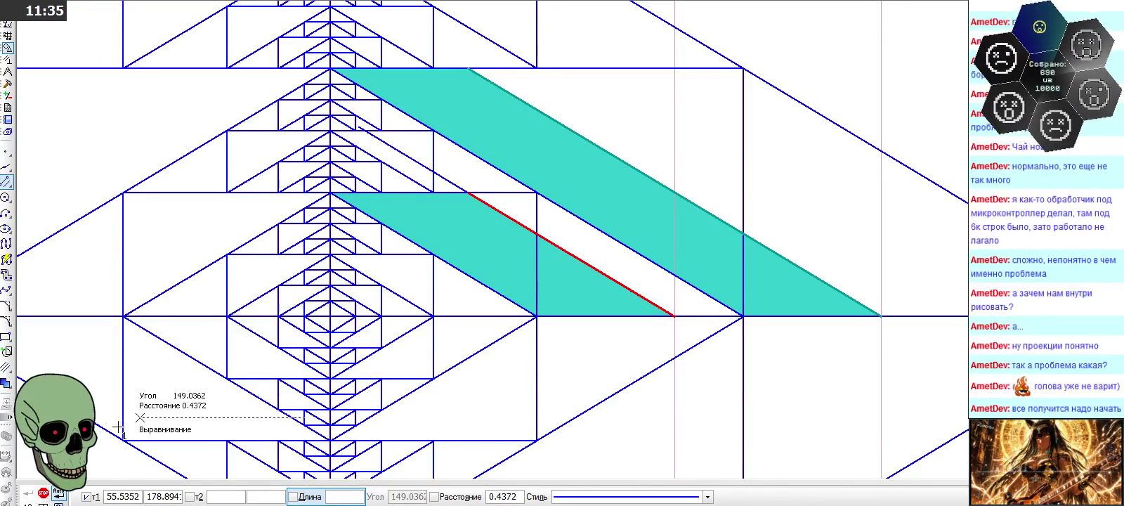
scroll(274, 109, up, 1)
scroll(274, 109, up, 2)
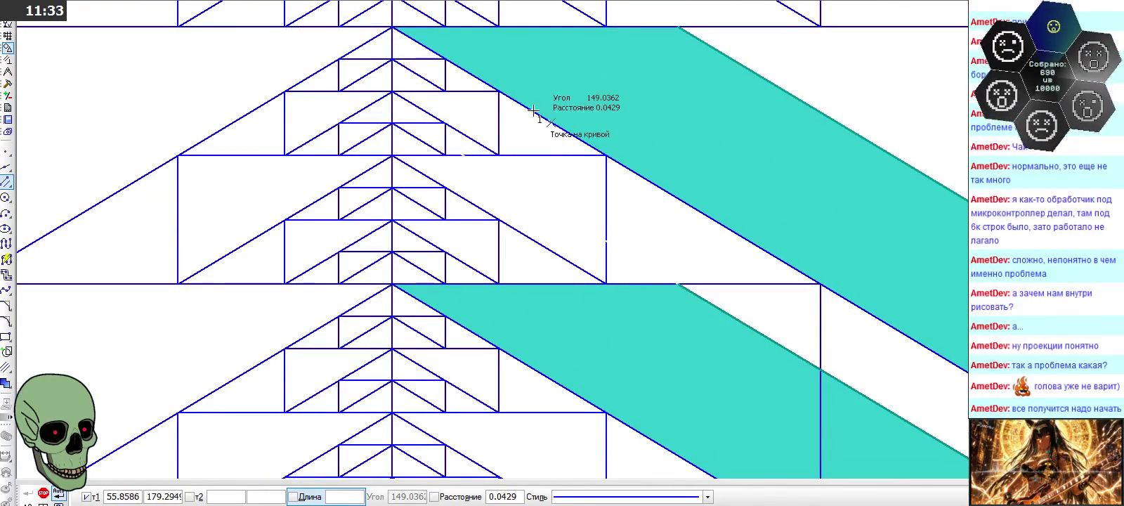
Add another parallel line between the two teal strips and end the command
click(679, 283)
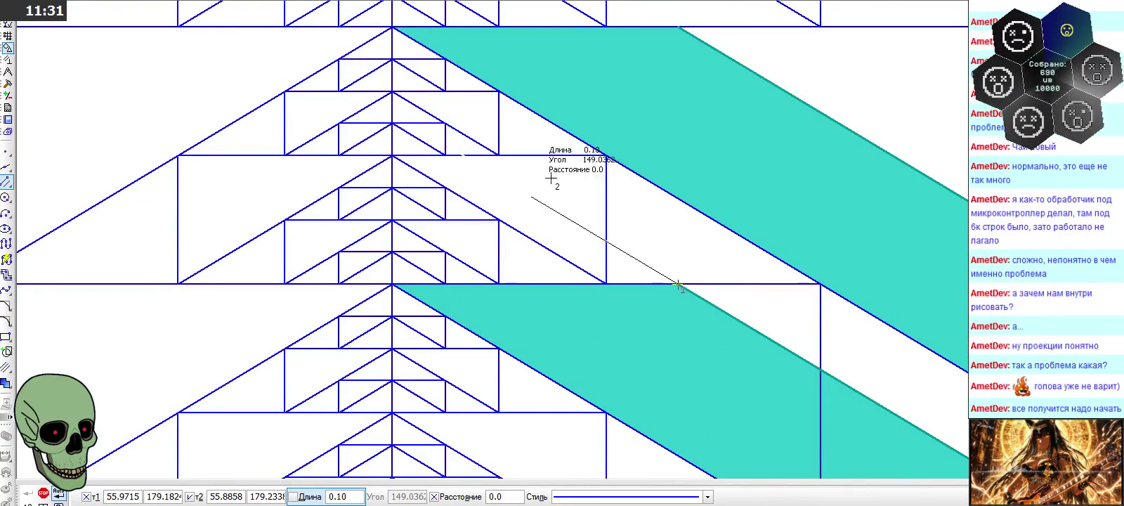
click(464, 155)
scroll(469, 209, down, 1)
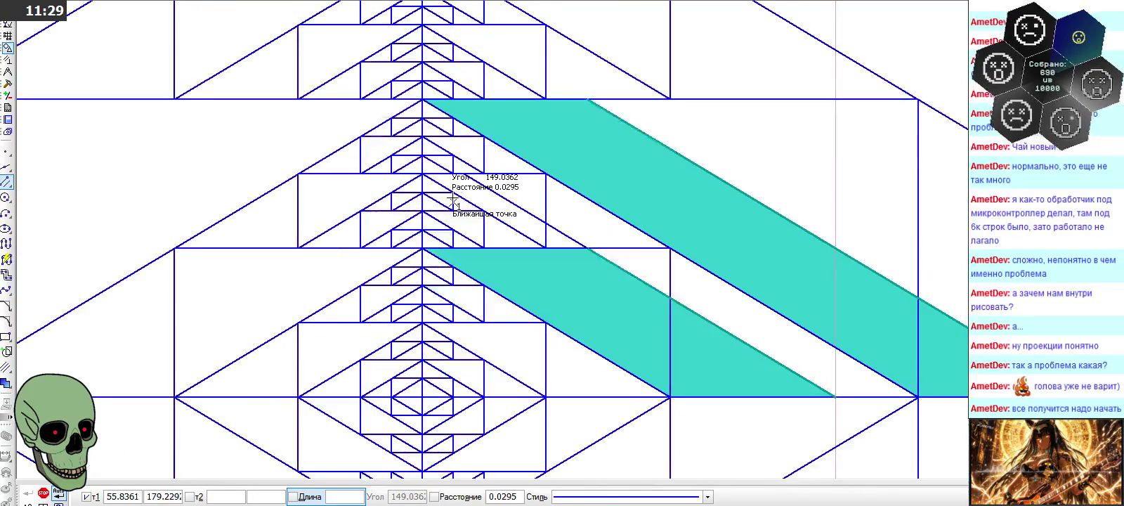
scroll(453, 200, down, 1)
scroll(419, 179, down, 1)
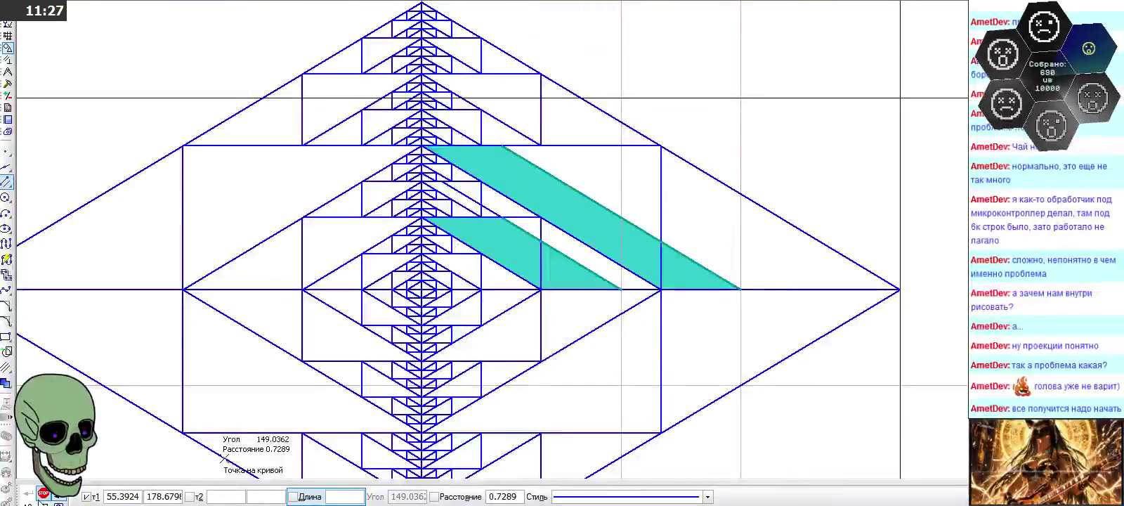
key(Escape)
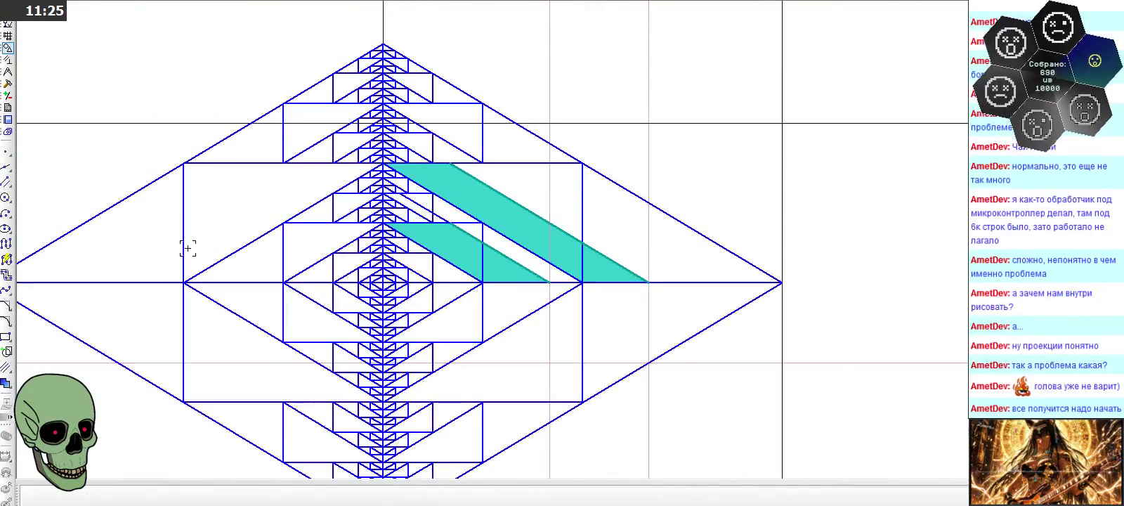
scroll(187, 248, down, 3)
scroll(180, 243, down, 1)
scroll(773, 204, up, 2)
scroll(792, 216, up, 3)
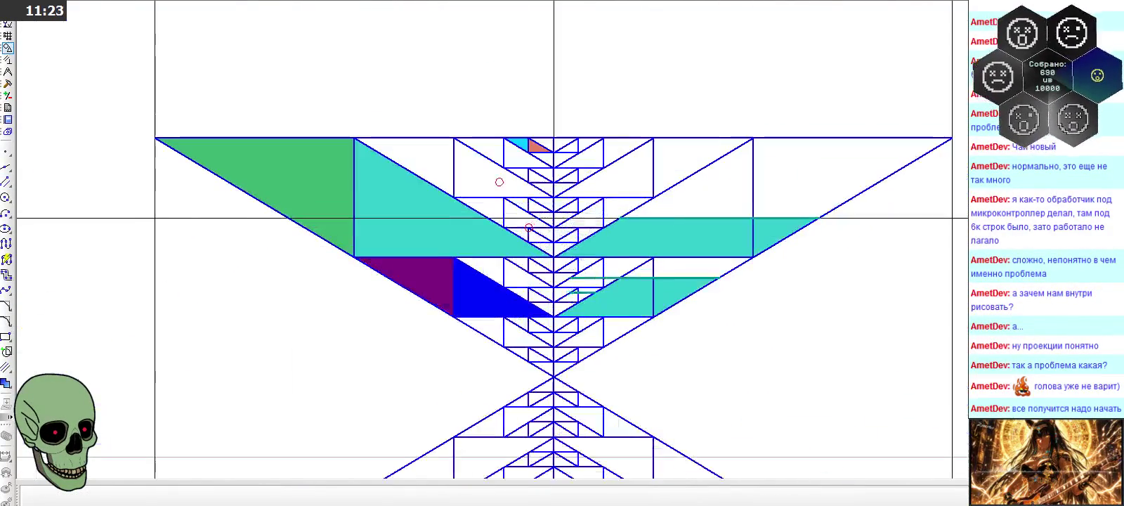
scroll(653, 186, down, 2)
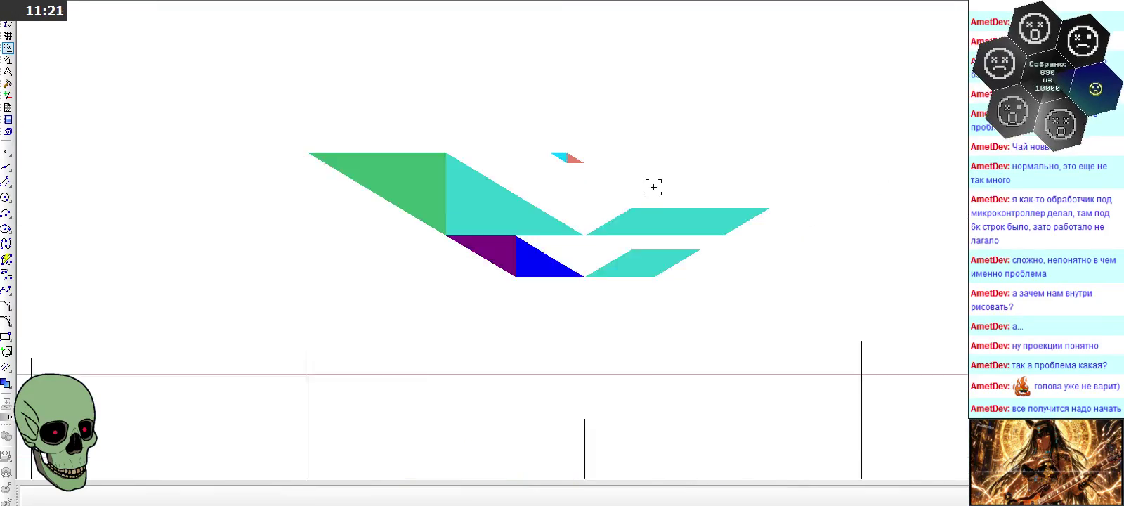
scroll(825, 351, down, 2)
scroll(823, 281, up, 2)
scroll(632, 295, up, 2)
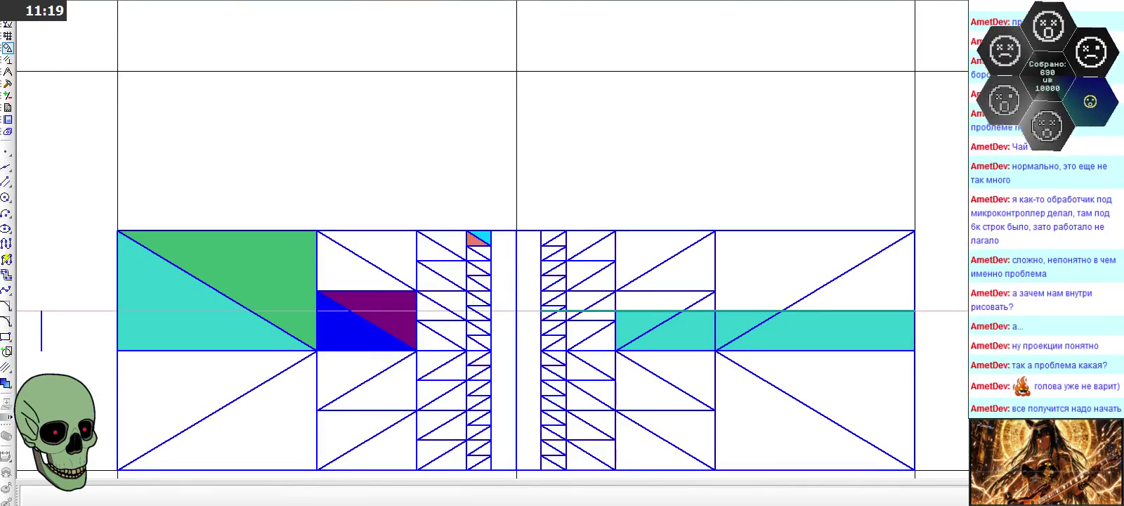
scroll(208, 316, down, 1)
scroll(712, 278, down, 2)
scroll(858, 266, down, 2)
scroll(240, 242, up, 2)
scroll(240, 242, up, 1)
scroll(158, 73, up, 1)
scroll(42, 211, up, 1)
scroll(27, 261, up, 1)
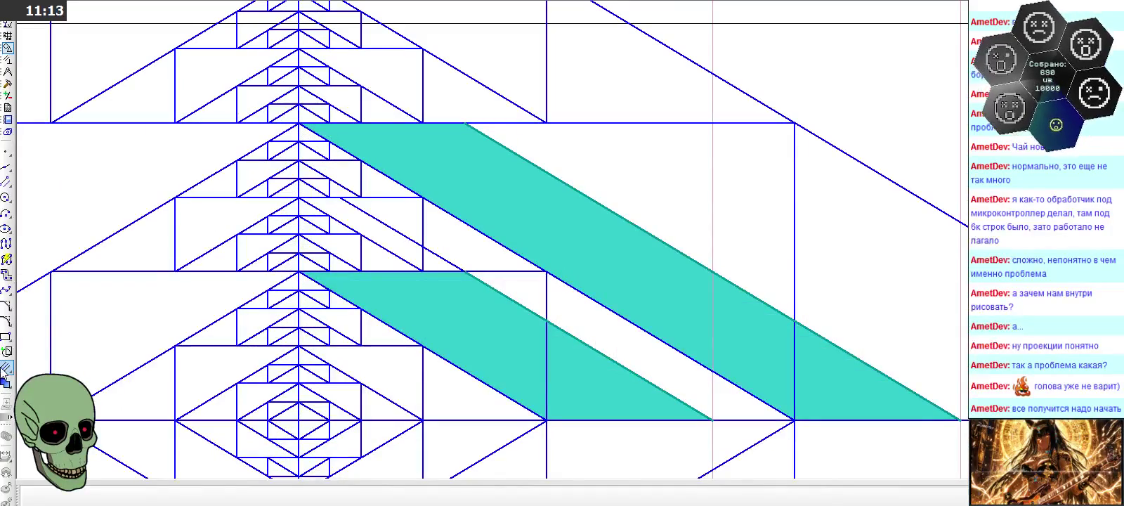
Fill the thin gap between the two teal strips with cyan and stop filling
click(7, 383)
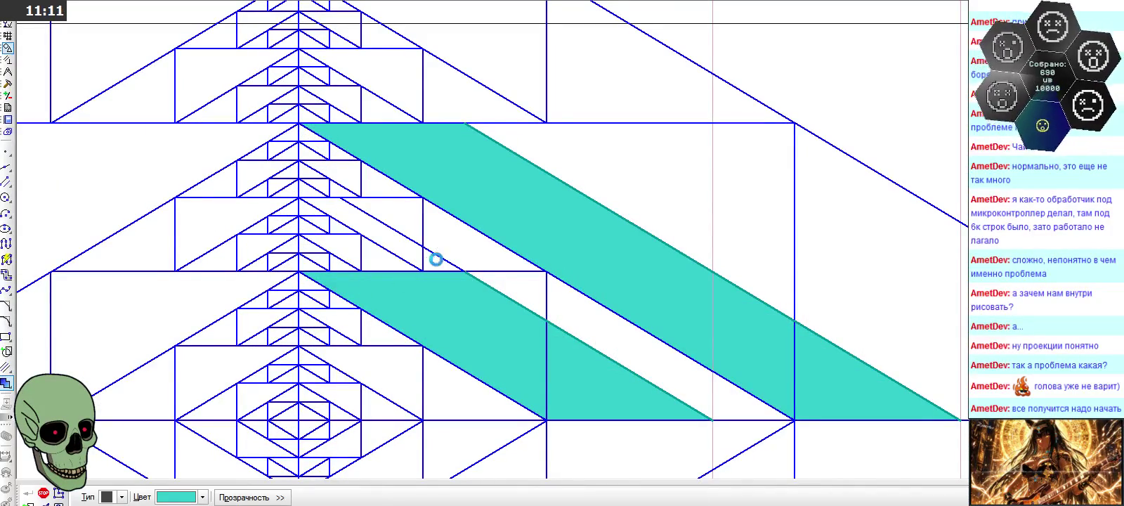
click(405, 250)
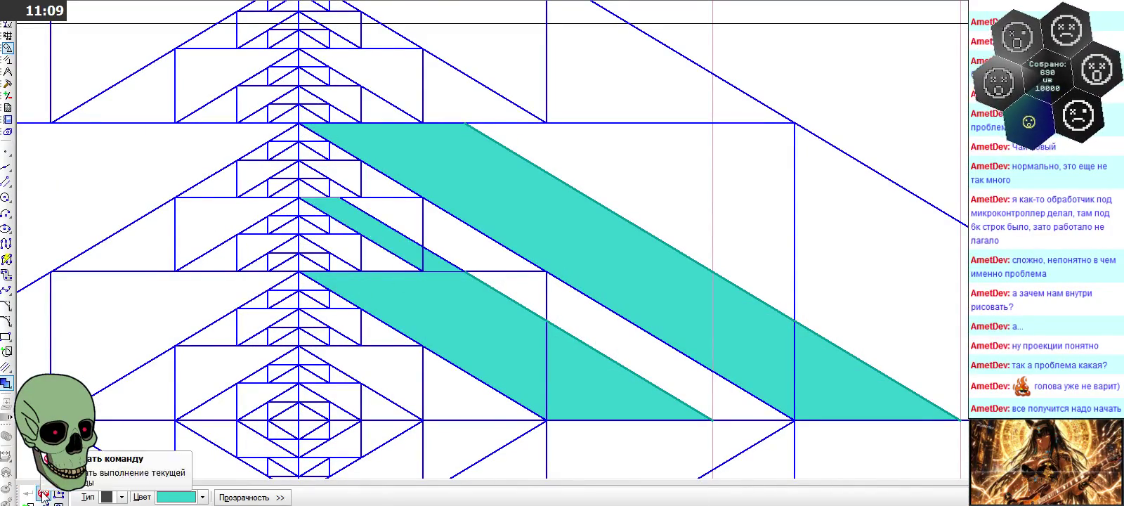
click(42, 494)
scroll(511, 217, down, 1)
scroll(511, 217, down, 1)
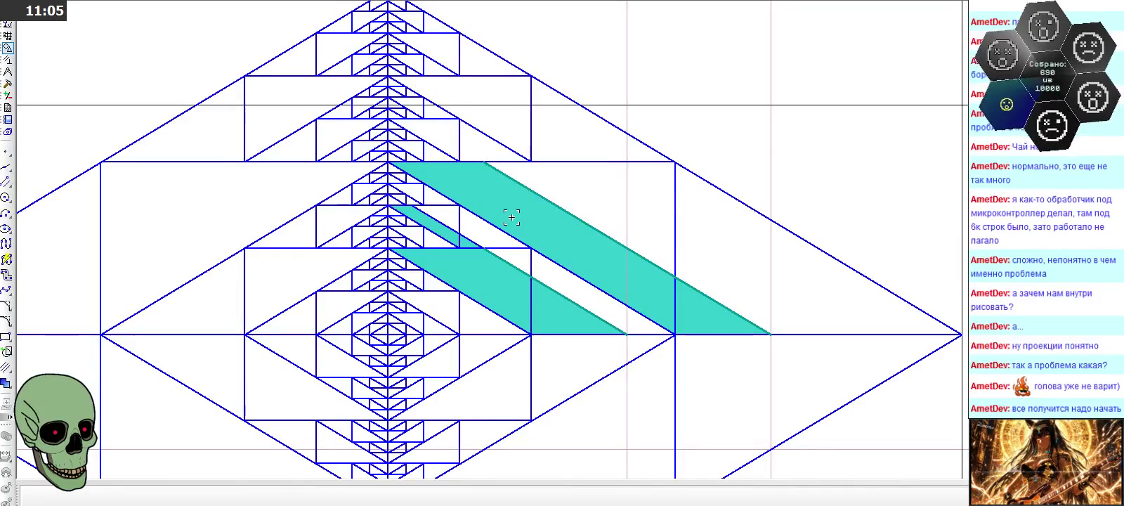
scroll(511, 217, down, 1)
scroll(512, 217, down, 1)
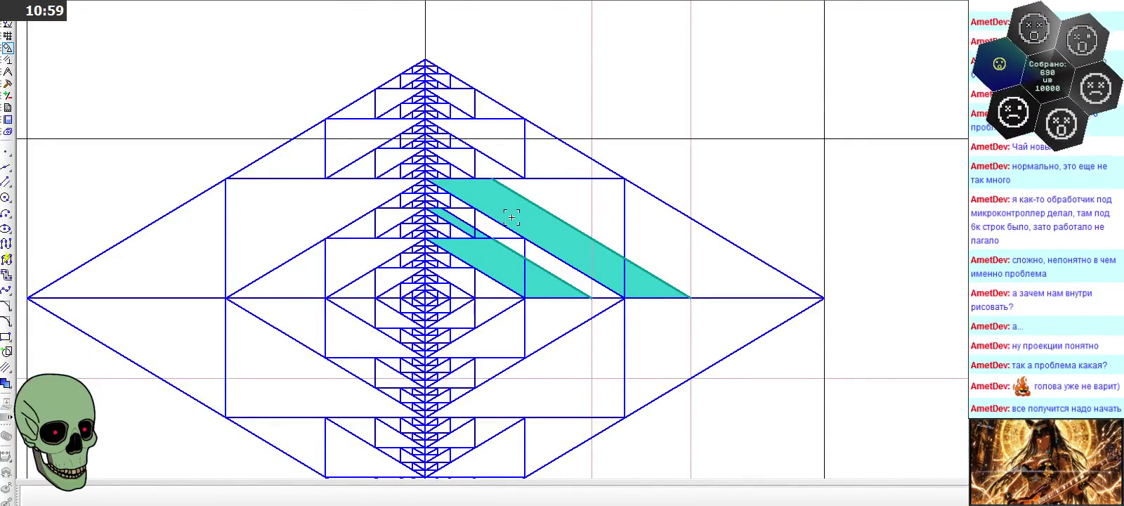
Zoom in and out to inspect the right projection's filled facets
scroll(512, 217, down, 3)
scroll(409, 163, down, 2)
scroll(619, 251, up, 2)
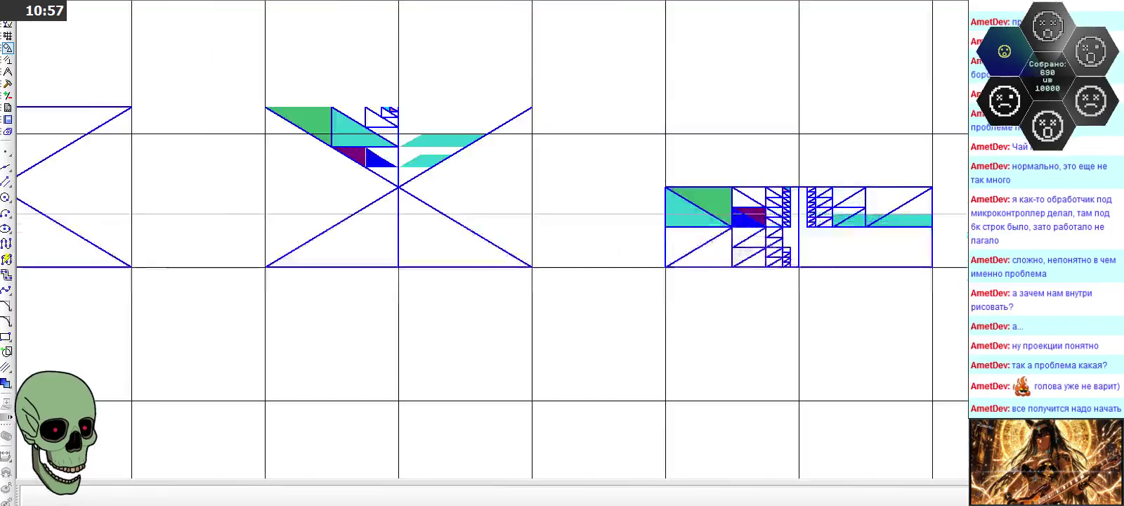
scroll(851, 222, up, 2)
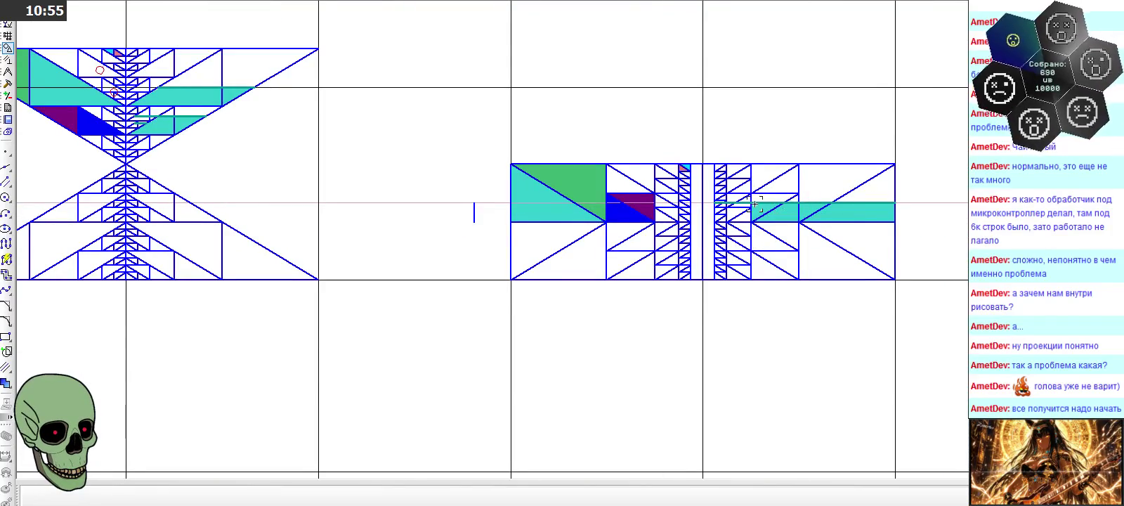
scroll(834, 188, down, 5)
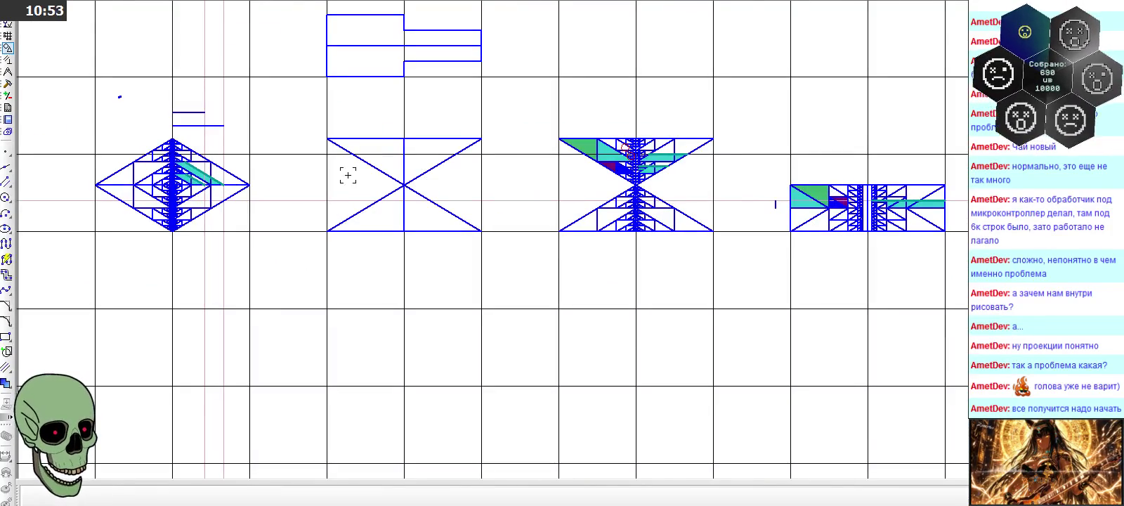
scroll(148, 172, up, 3)
scroll(147, 172, up, 5)
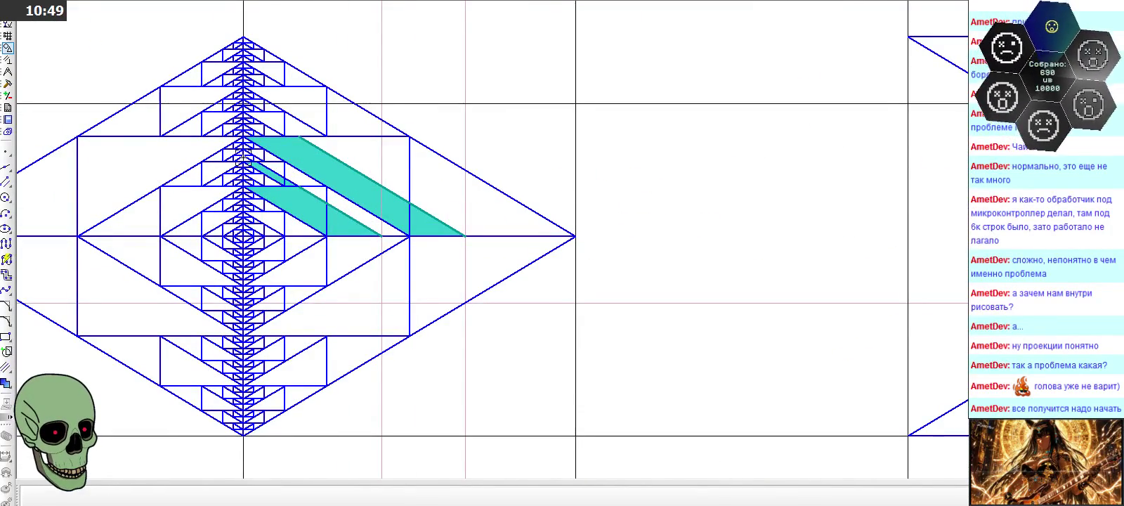
scroll(96, 17, down, 6)
scroll(804, 169, up, 4)
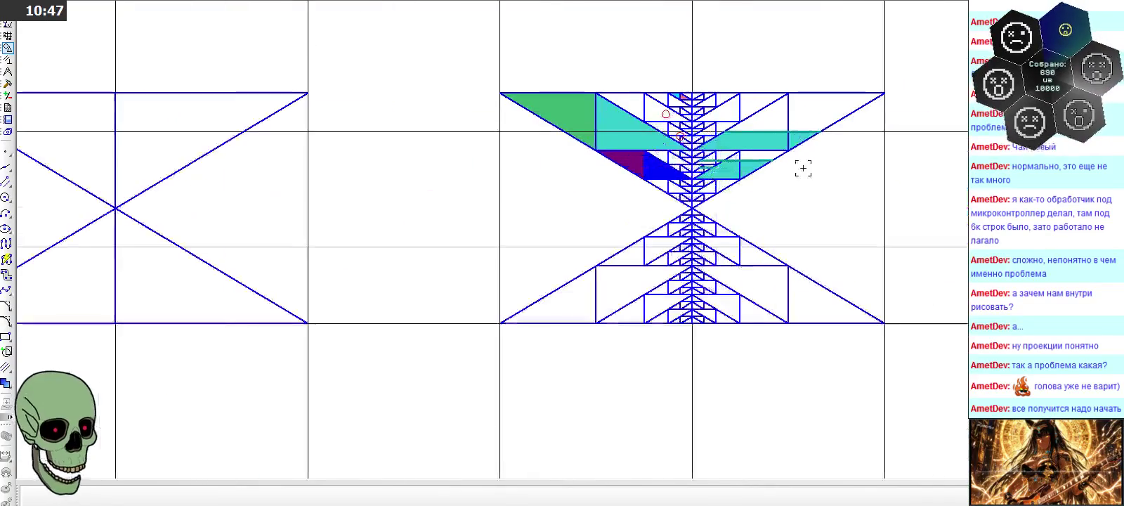
scroll(803, 168, up, 3)
scroll(711, 154, up, 1)
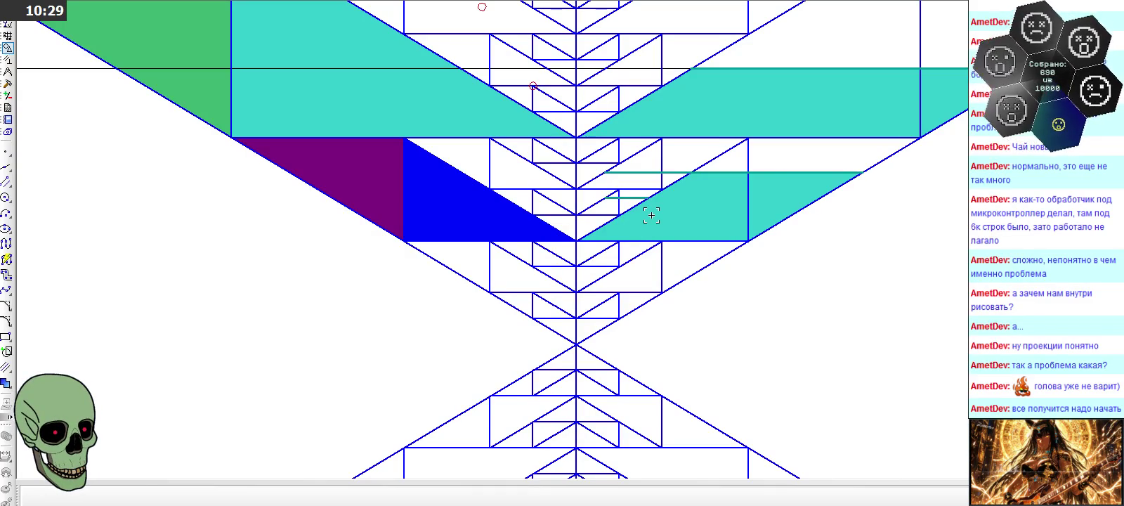
scroll(651, 215, down, 1)
scroll(651, 215, down, 3)
scroll(661, 214, down, 1)
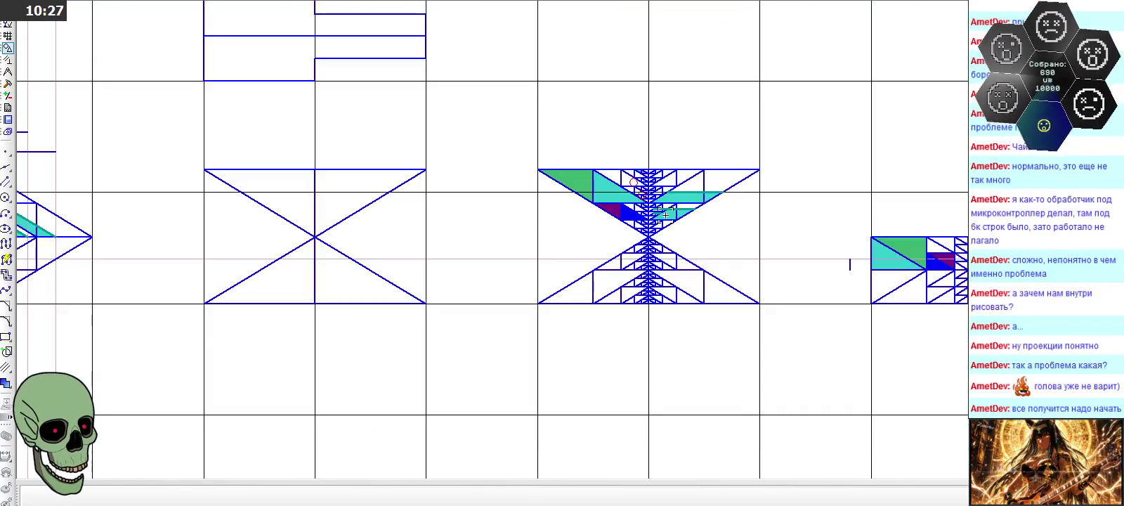
scroll(666, 214, up, 4)
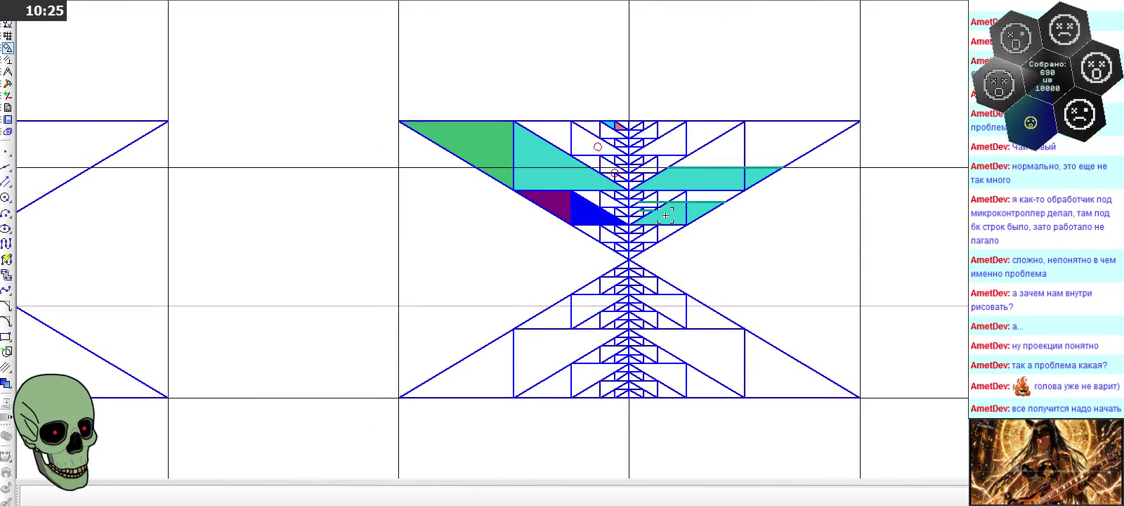
Fit the whole drawing into view with F9, then zoom around to review it
key(F9)
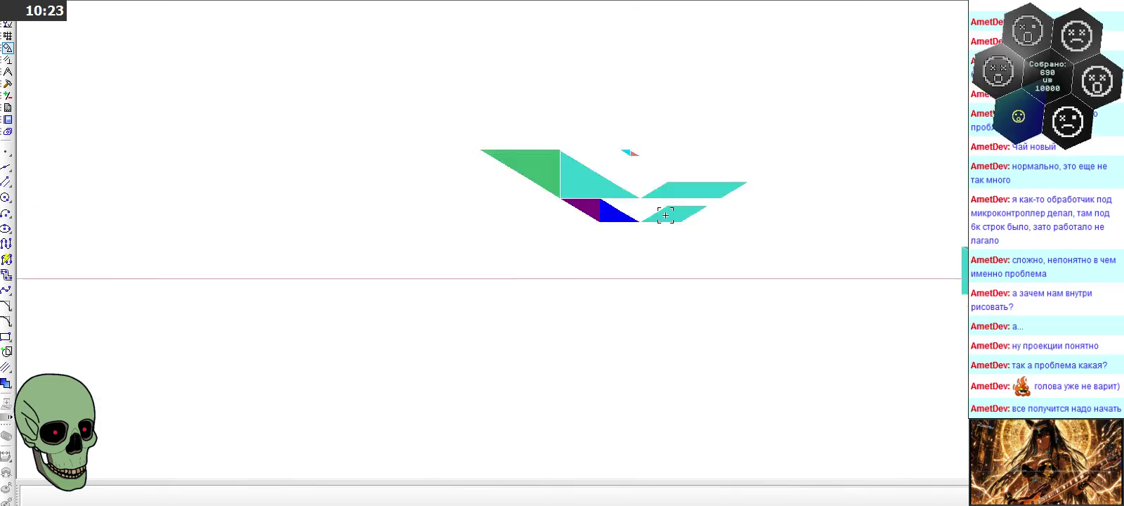
scroll(90, 226, up, 2)
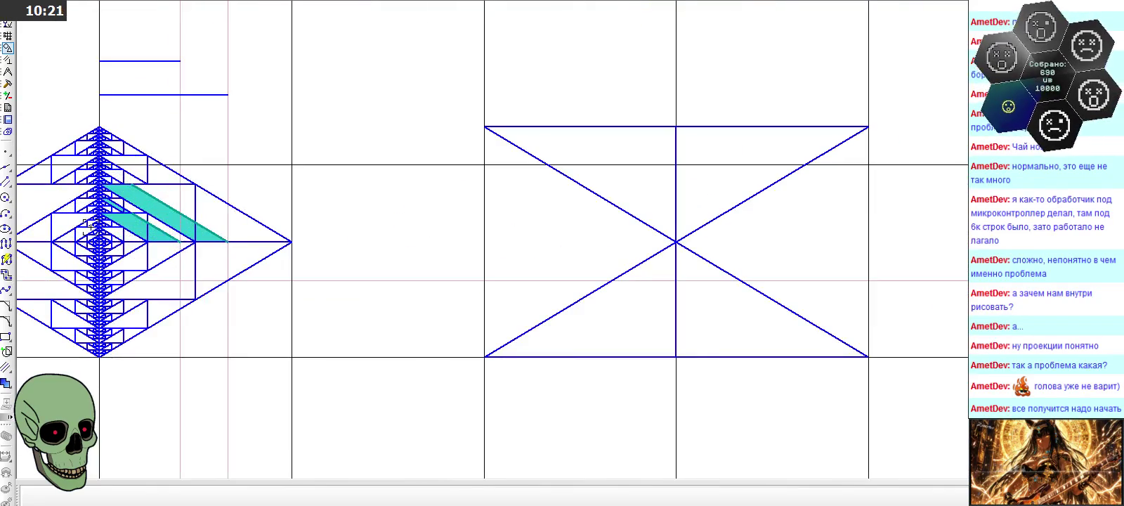
scroll(90, 225, up, 3)
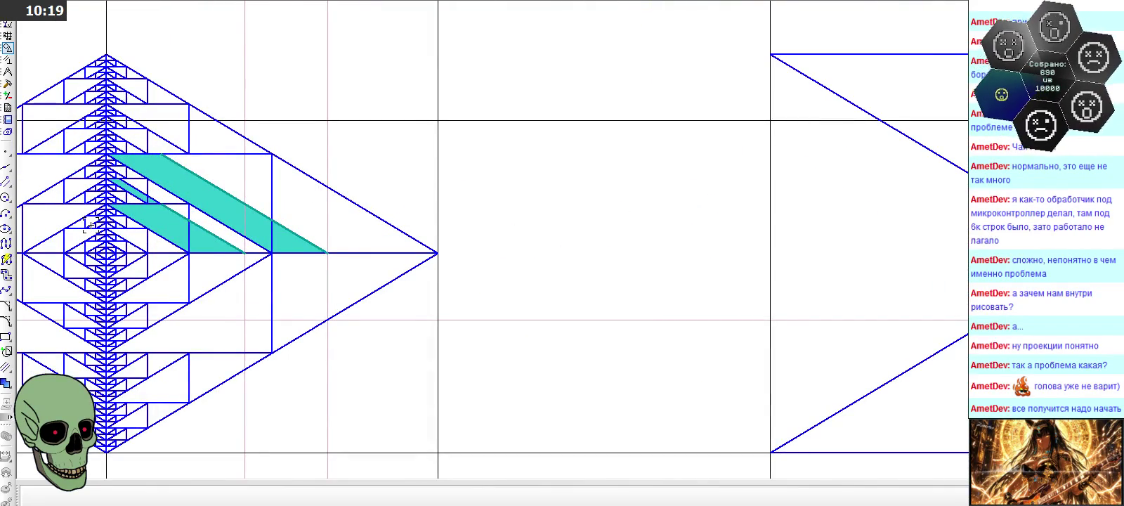
scroll(90, 225, down, 1)
scroll(89, 226, down, 3)
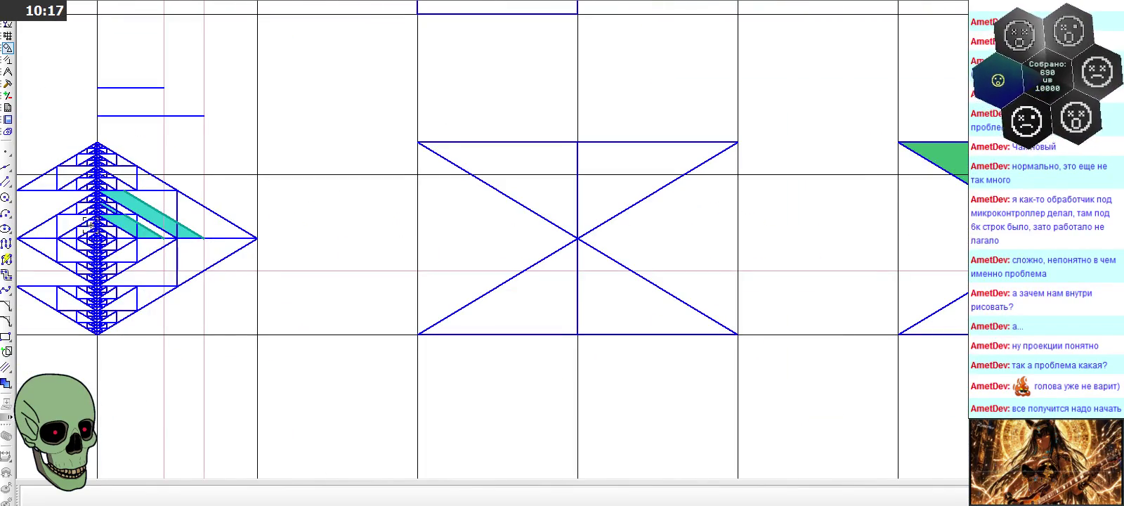
scroll(90, 226, up, 4)
scroll(90, 225, up, 1)
scroll(90, 226, down, 3)
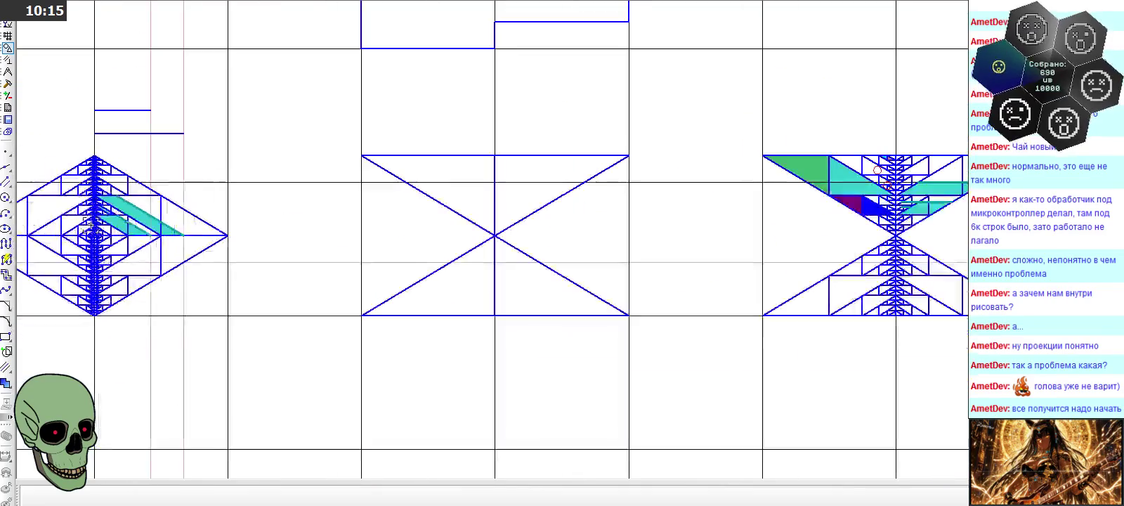
scroll(783, 226, up, 2)
scroll(882, 166, down, 2)
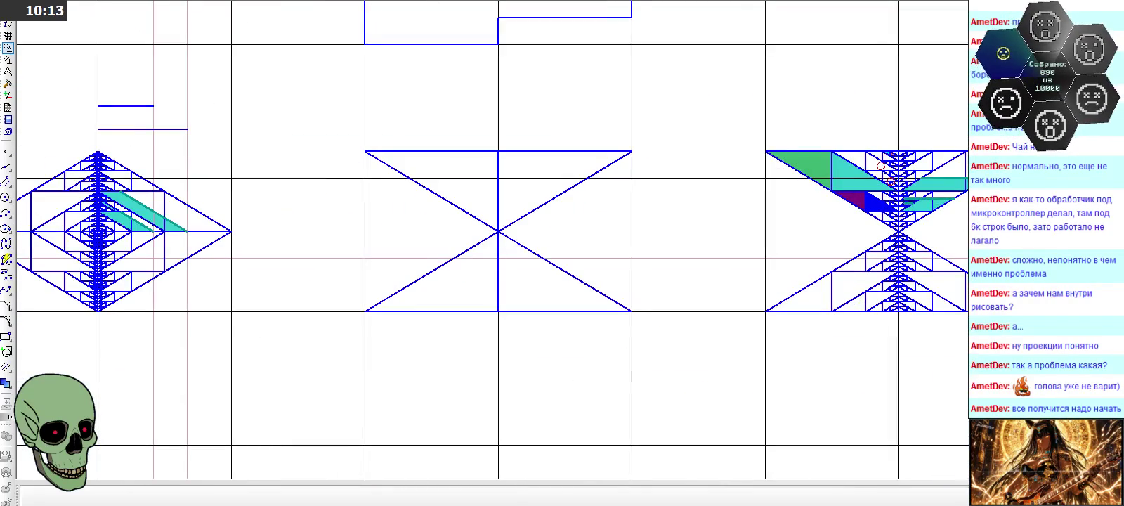
scroll(878, 168, up, 4)
scroll(872, 172, up, 2)
scroll(867, 175, up, 4)
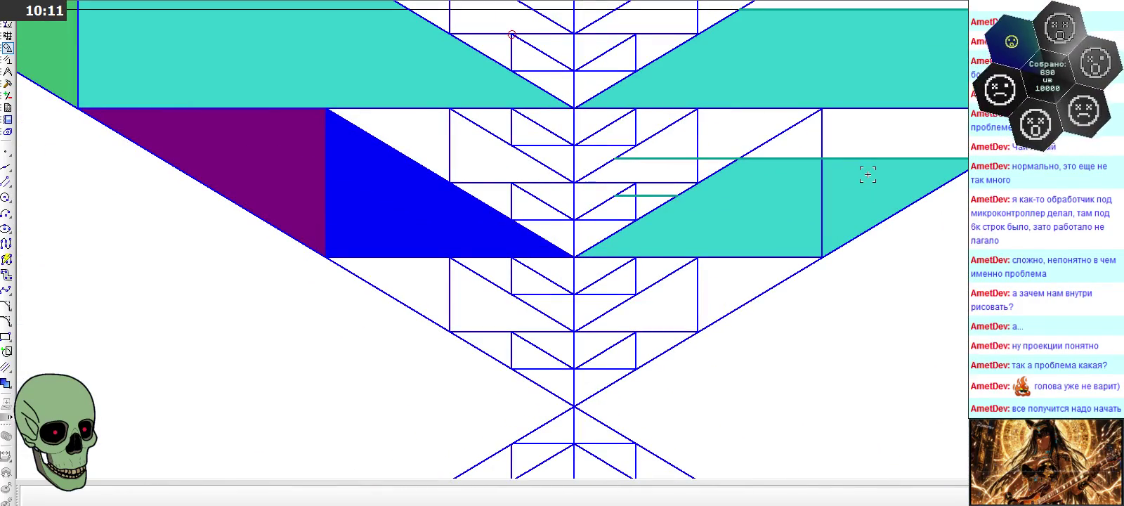
scroll(156, 229, down, 3)
click(7, 71)
click(7, 167)
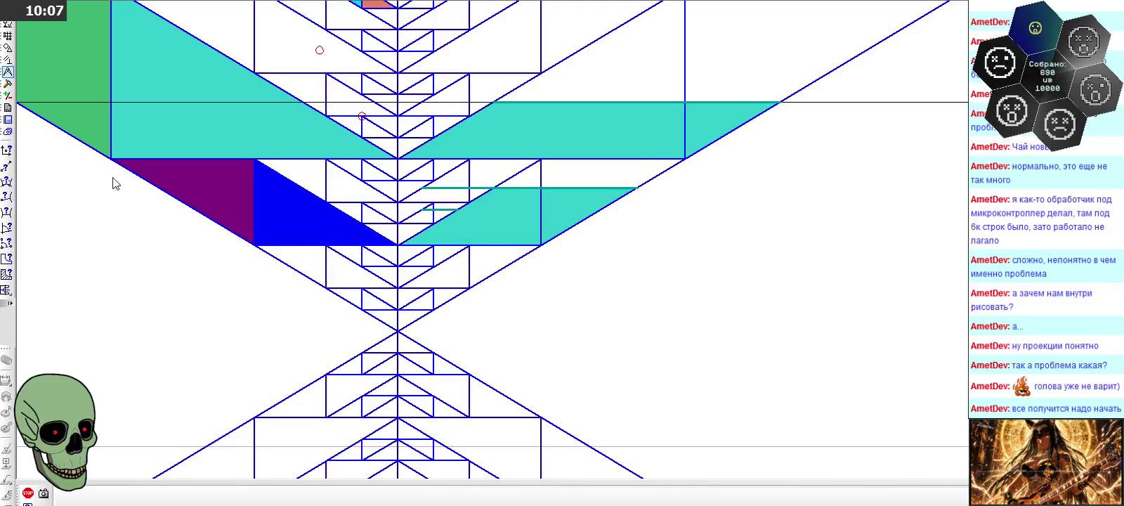
click(397, 243)
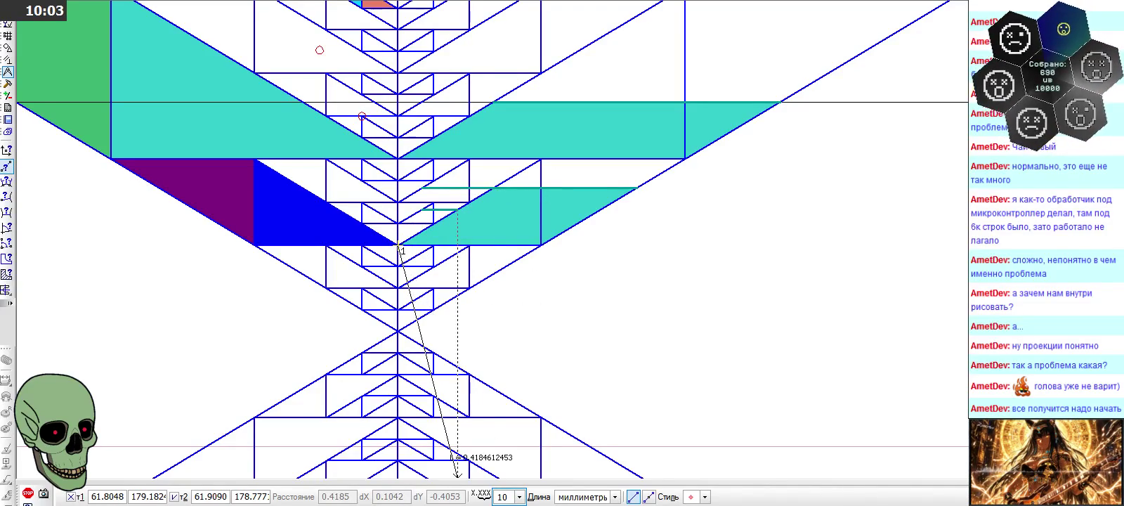
scroll(433, 341, down, 2)
scroll(474, 307, up, 2)
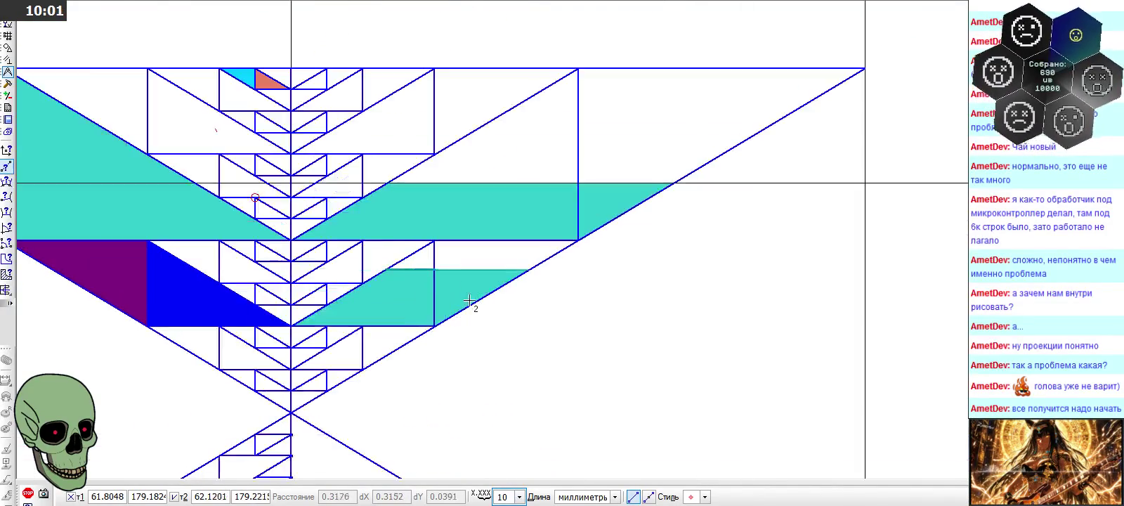
scroll(400, 279, up, 2)
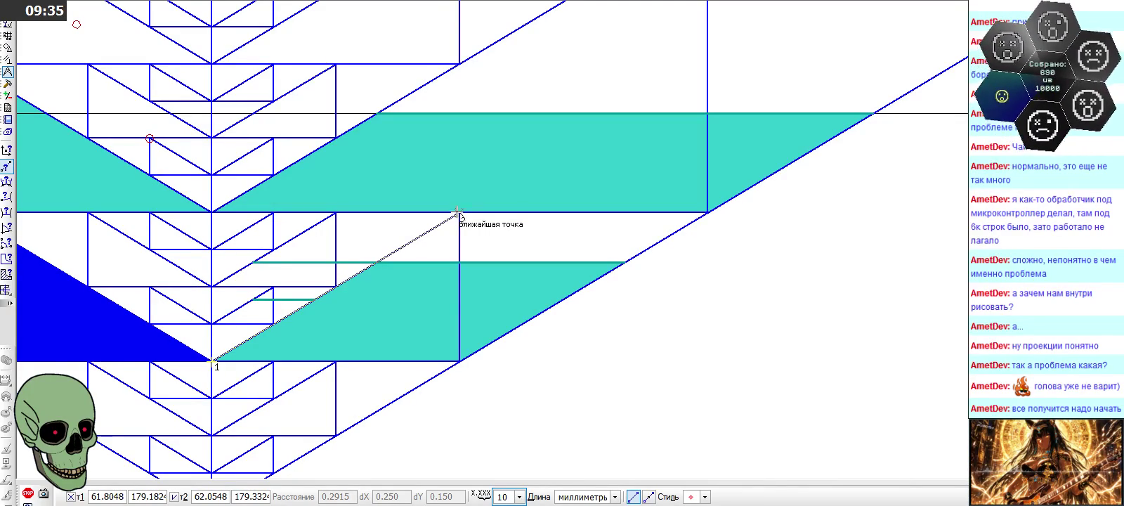
key(Escape)
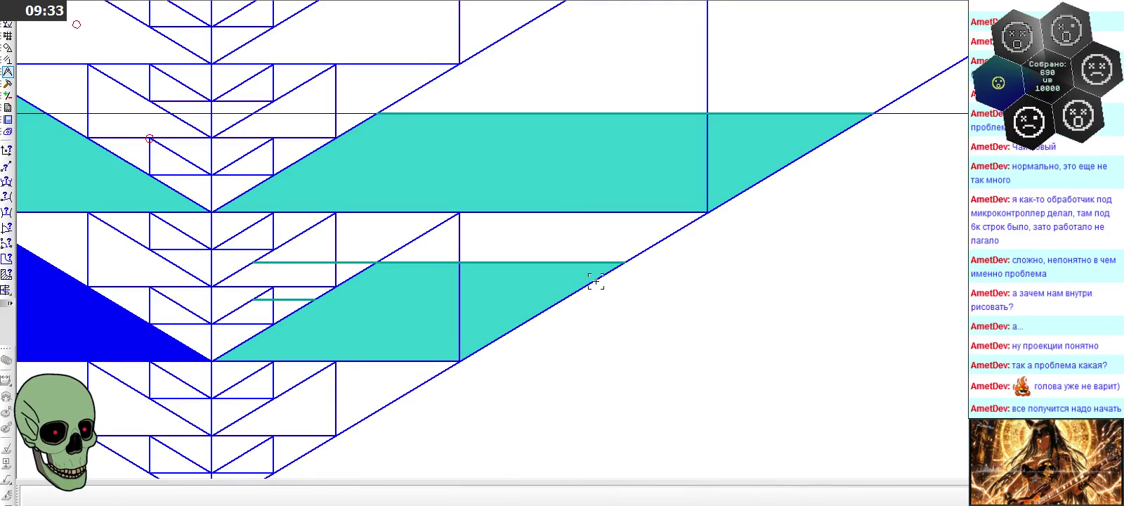
scroll(603, 276, down, 1)
scroll(611, 264, down, 1)
scroll(615, 261, down, 1)
scroll(617, 263, down, 2)
middle_drag(616, 263, 746, 311)
scroll(853, 347, up, 2)
scroll(667, 264, down, 2)
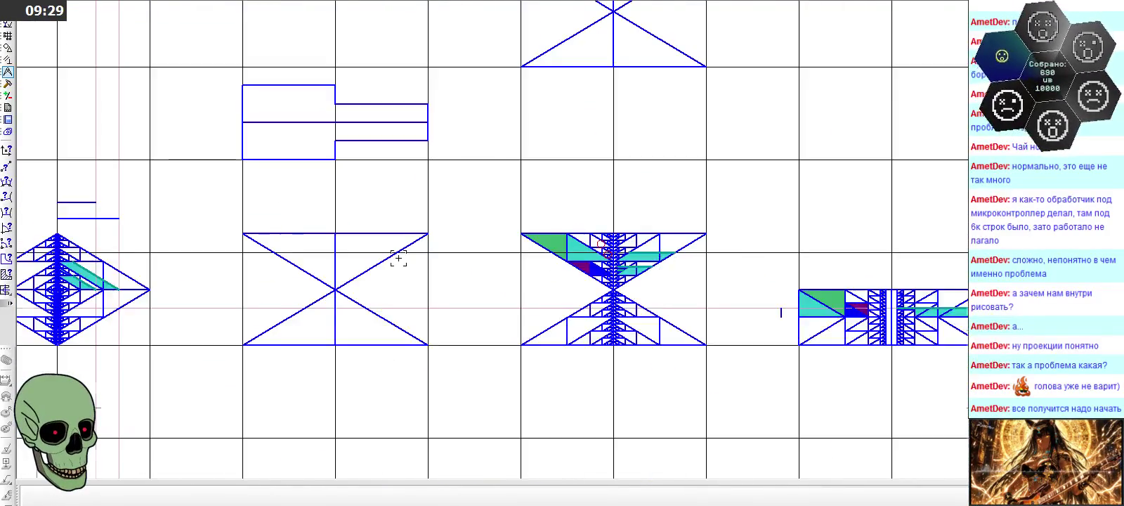
scroll(61, 194, up, 2)
scroll(98, 275, up, 1)
scroll(144, 253, up, 1)
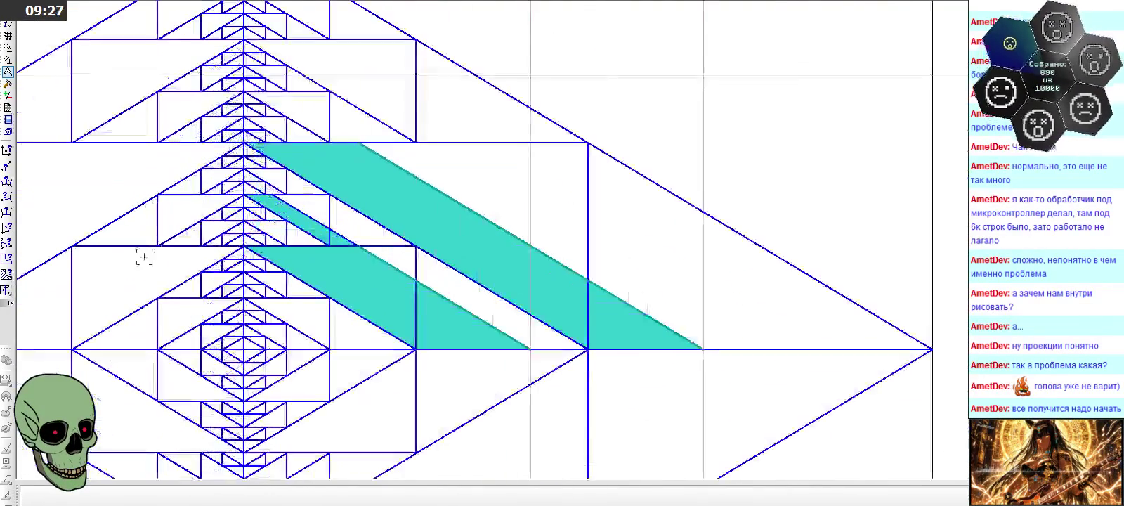
scroll(176, 248, up, 1)
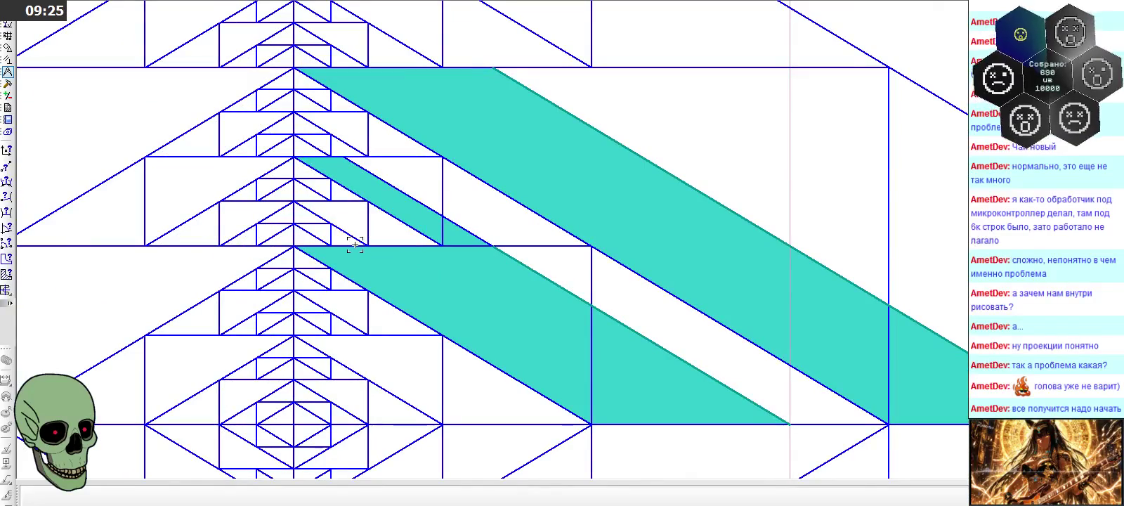
scroll(355, 243, down, 2)
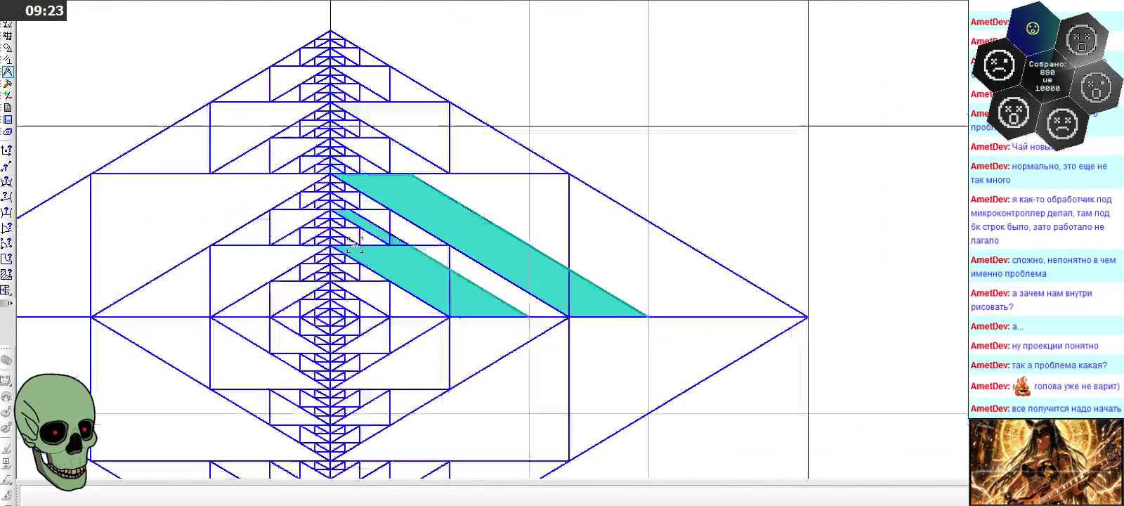
scroll(355, 244, down, 1)
scroll(355, 244, down, 1)
scroll(818, 262, up, 3)
scroll(1054, 225, up, 3)
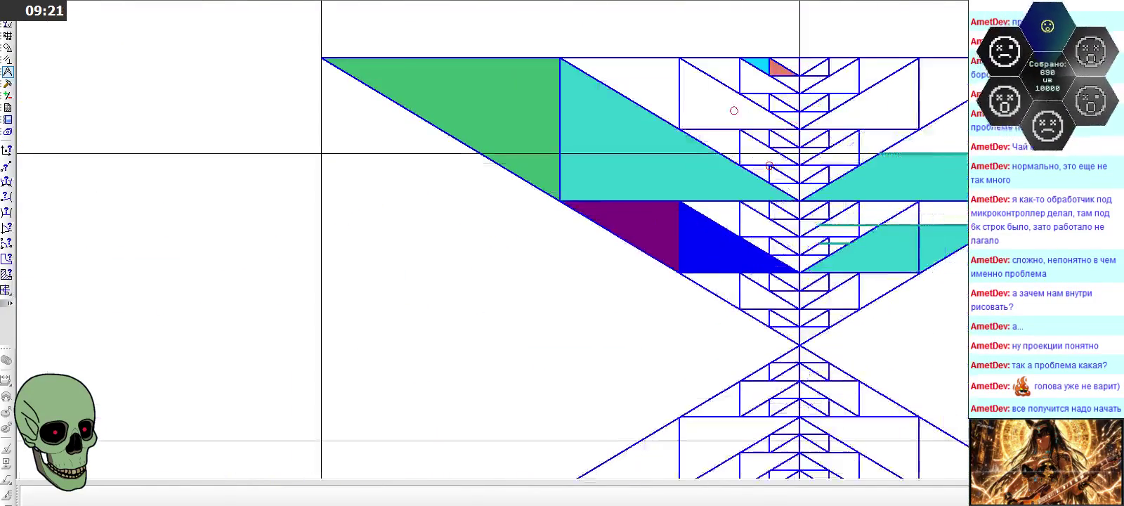
scroll(1054, 225, up, 2)
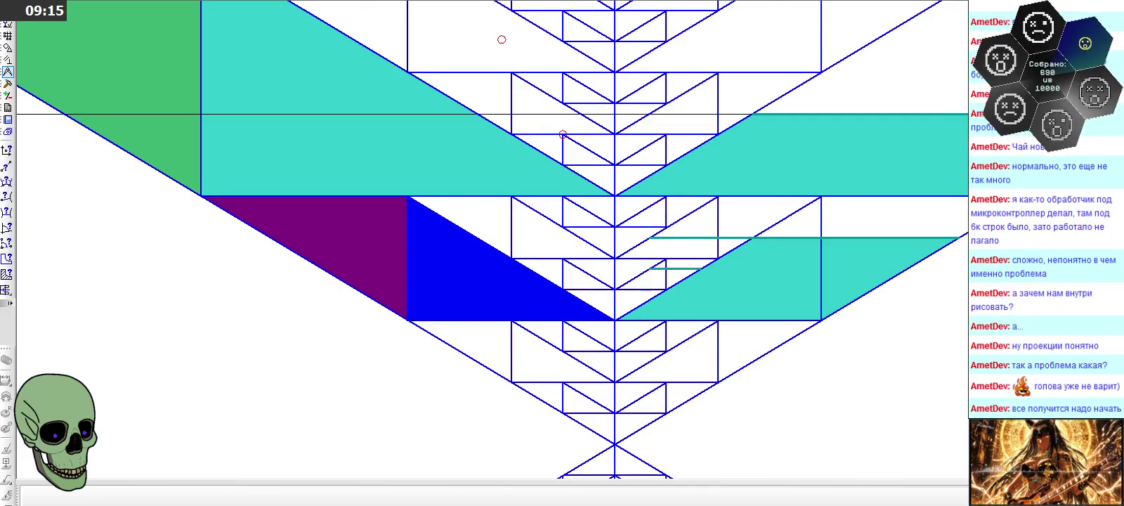
middle_drag(1050, 240, 730, 232)
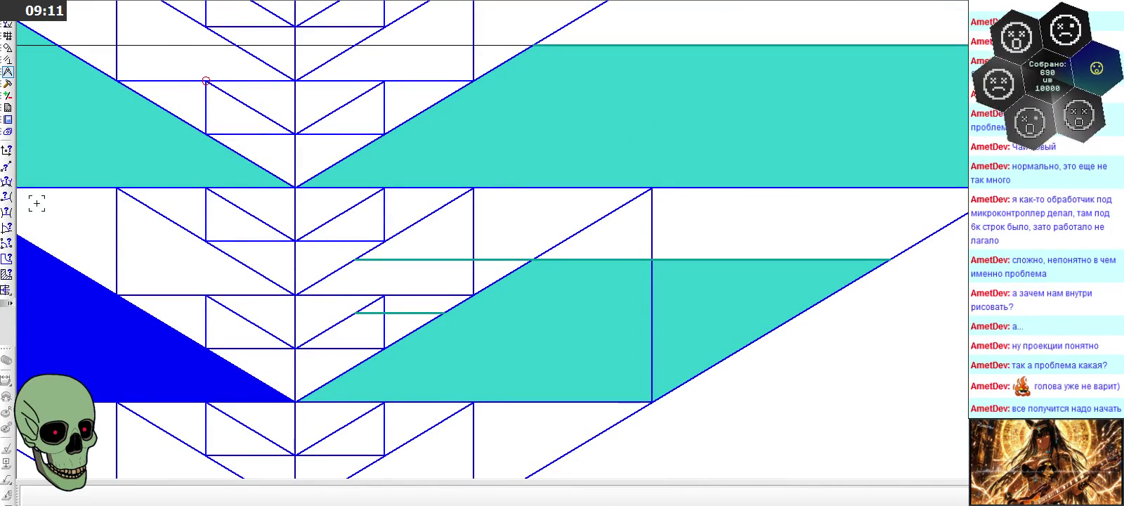
click(10, 165)
click(295, 402)
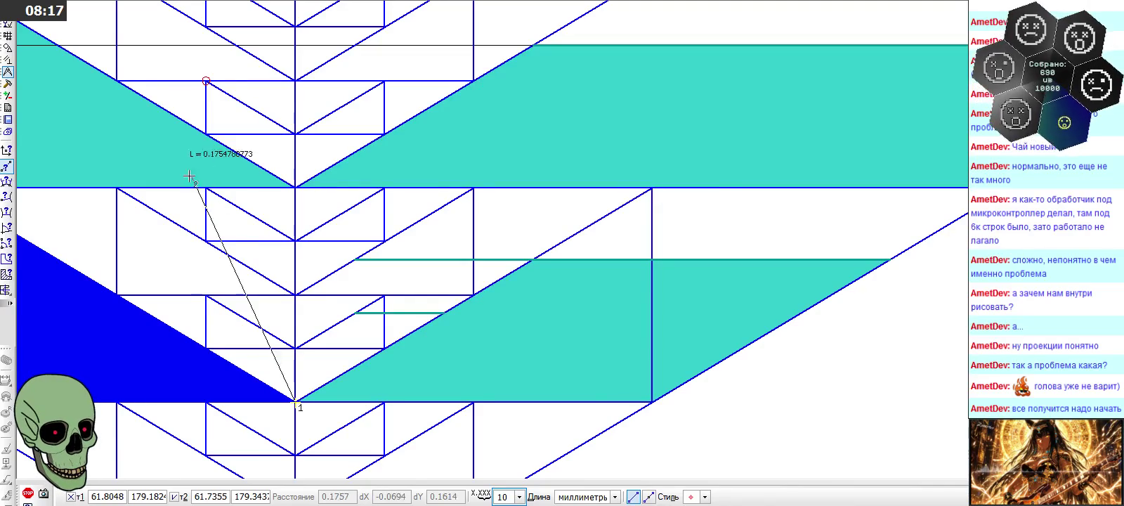
click(27, 493)
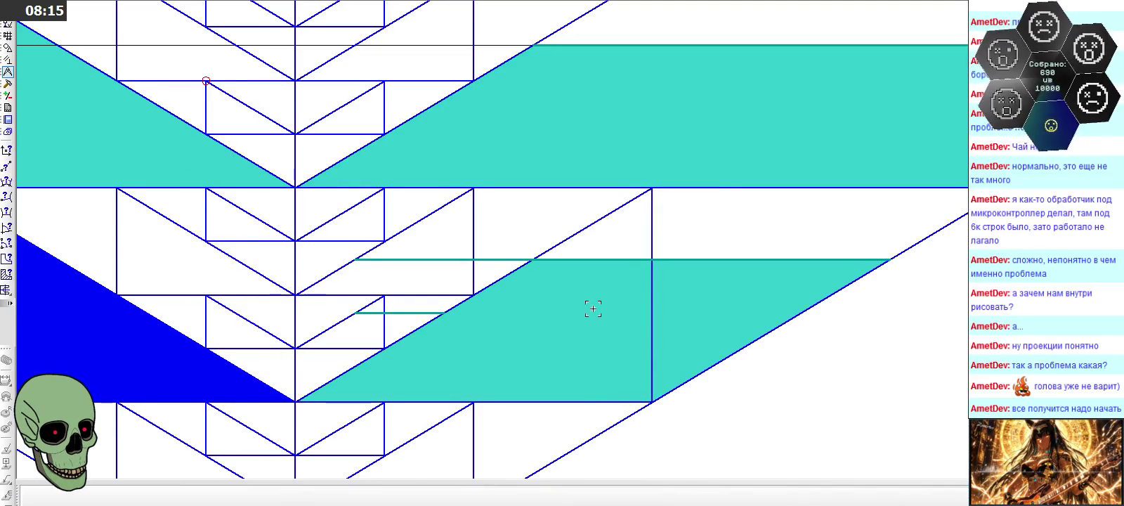
scroll(594, 308, down, 1)
scroll(602, 301, down, 1)
scroll(617, 281, down, 1)
scroll(618, 282, down, 1)
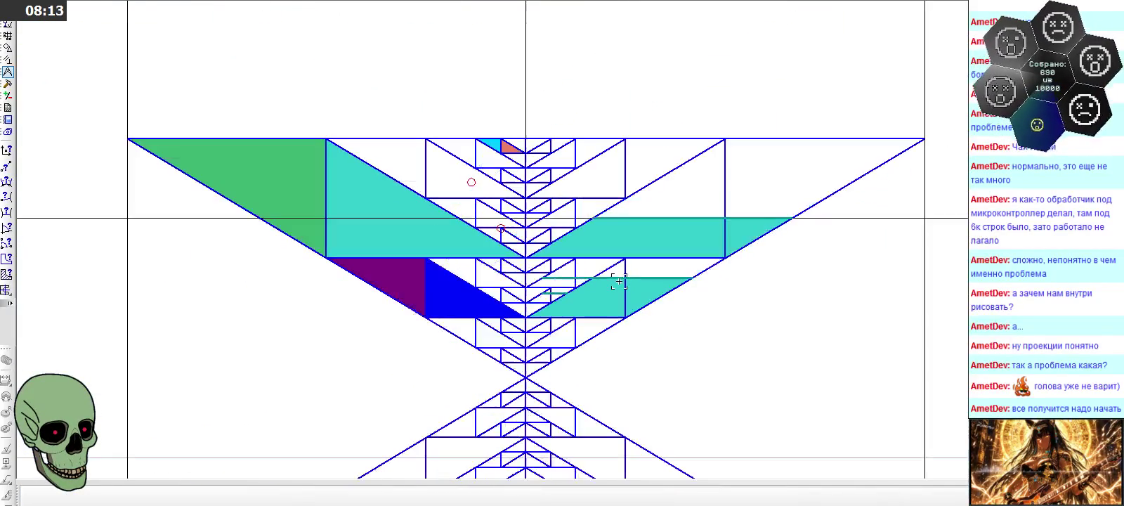
scroll(563, 306, up, 1)
scroll(563, 303, up, 1)
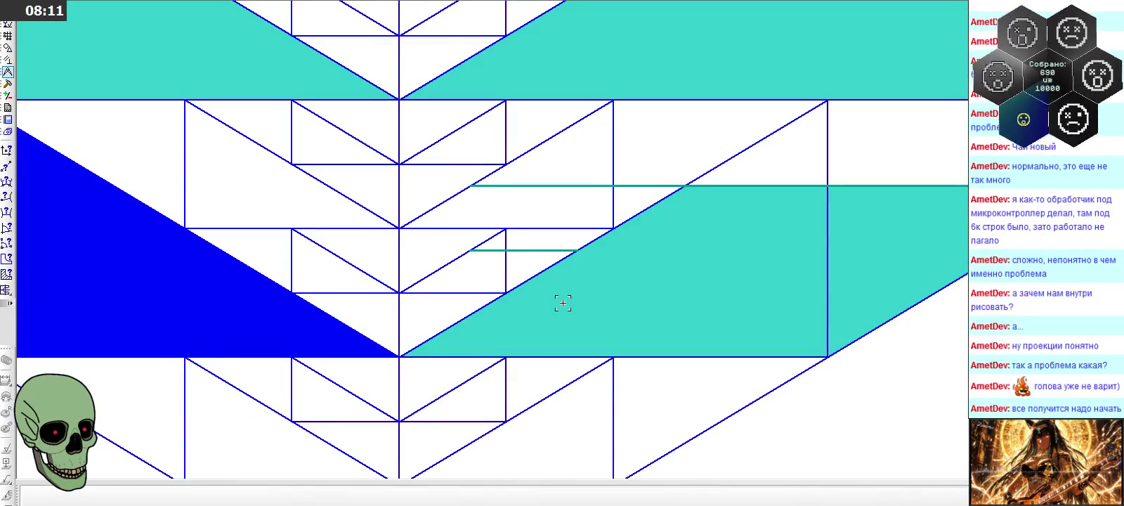
scroll(563, 303, down, 1)
scroll(467, 181, down, 1)
scroll(394, 246, down, 2)
scroll(328, 306, down, 1)
scroll(327, 306, down, 2)
scroll(100, 200, up, 1)
scroll(125, 328, up, 2)
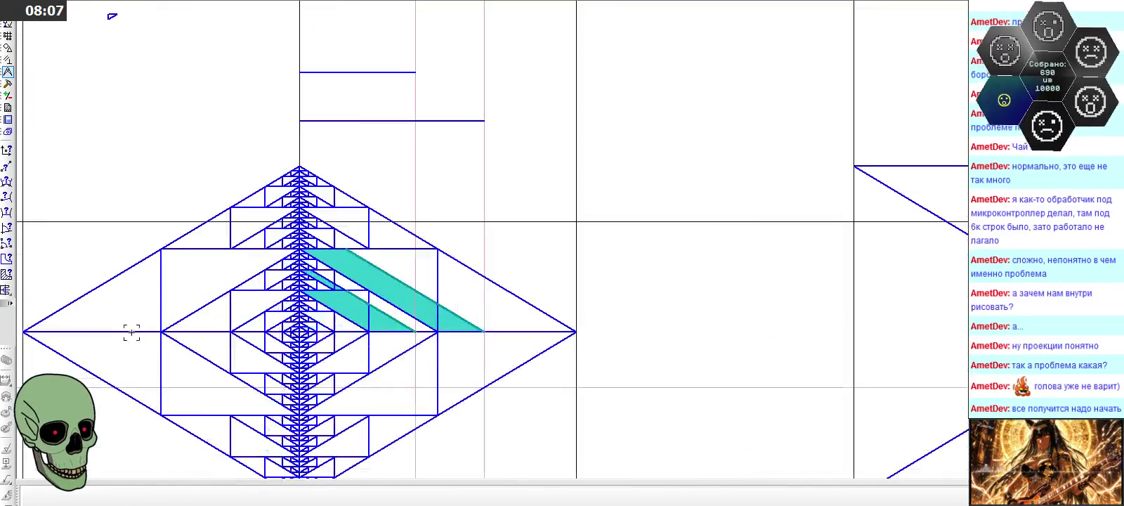
scroll(232, 333, up, 1)
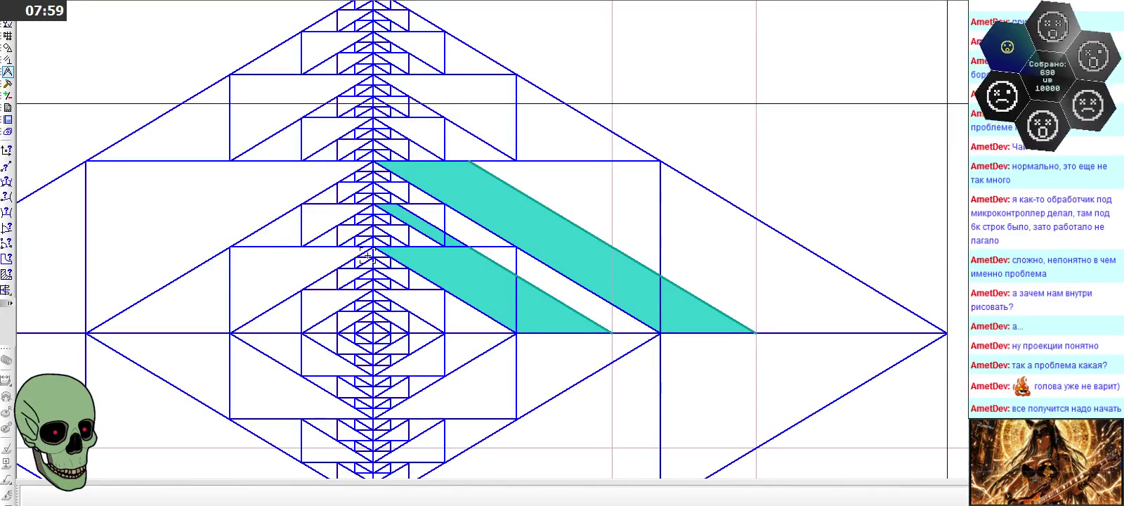
scroll(368, 256, down, 2)
scroll(369, 255, down, 2)
scroll(367, 251, down, 2)
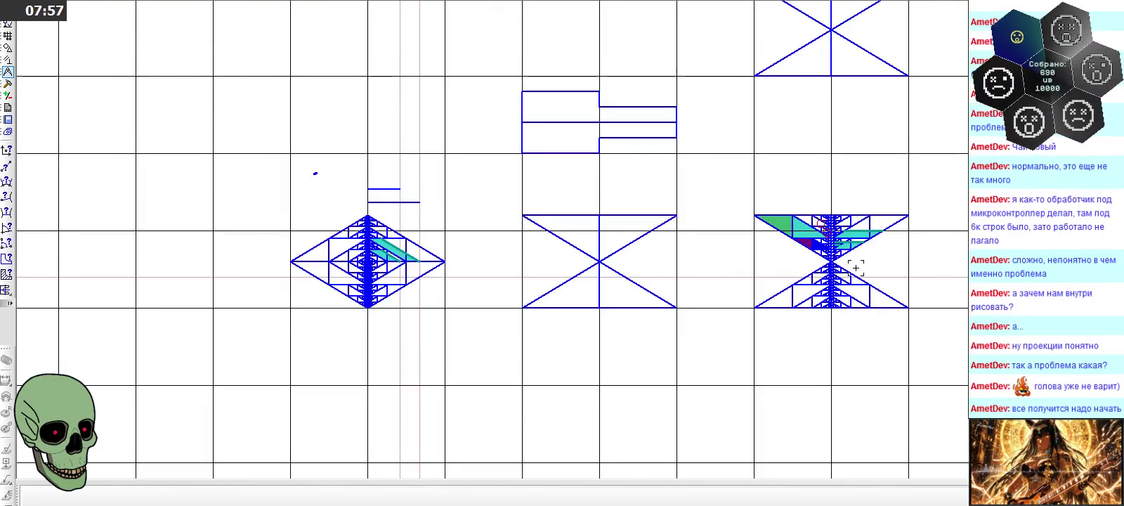
scroll(380, 261, up, 2)
scroll(387, 246, up, 2)
scroll(394, 225, up, 2)
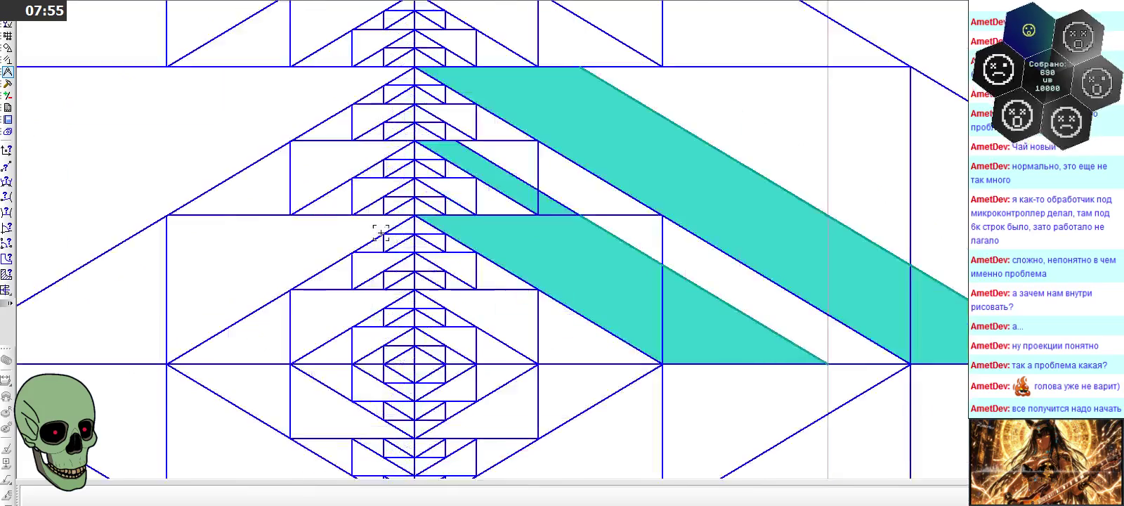
scroll(403, 202, up, 2)
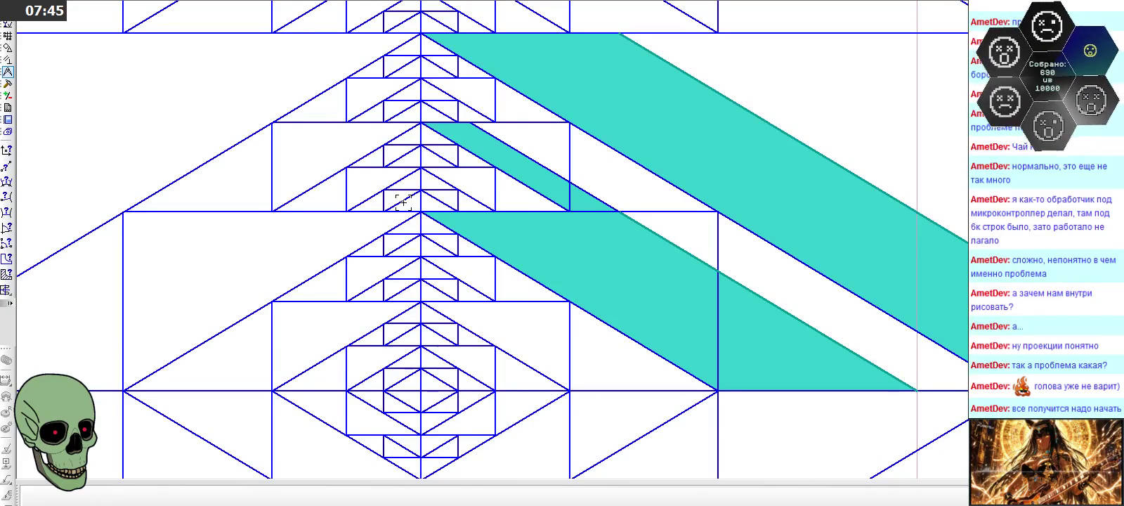
Open the horizontal segment for editing, then finish and deselect it
double_click(555, 213)
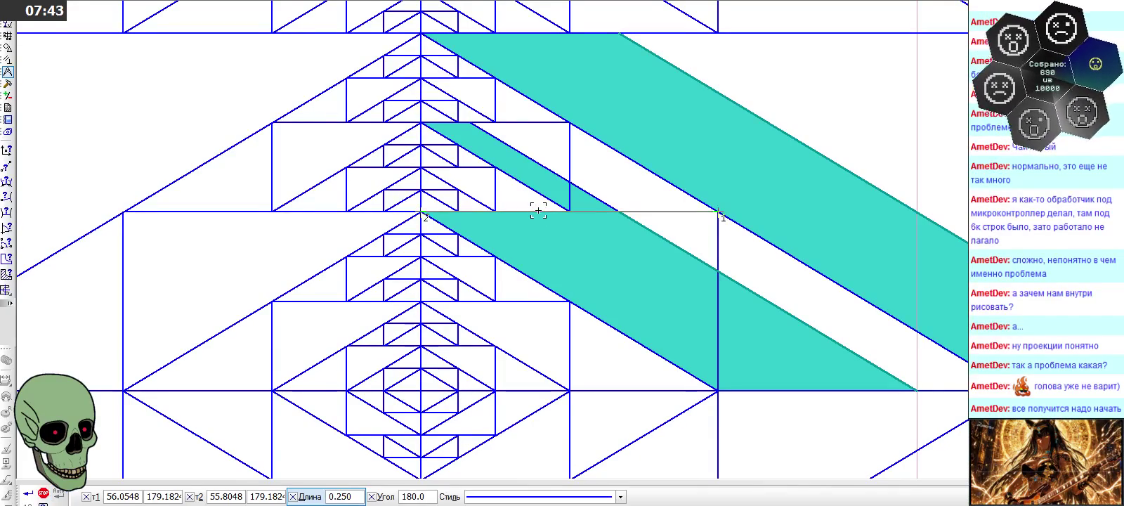
click(44, 493)
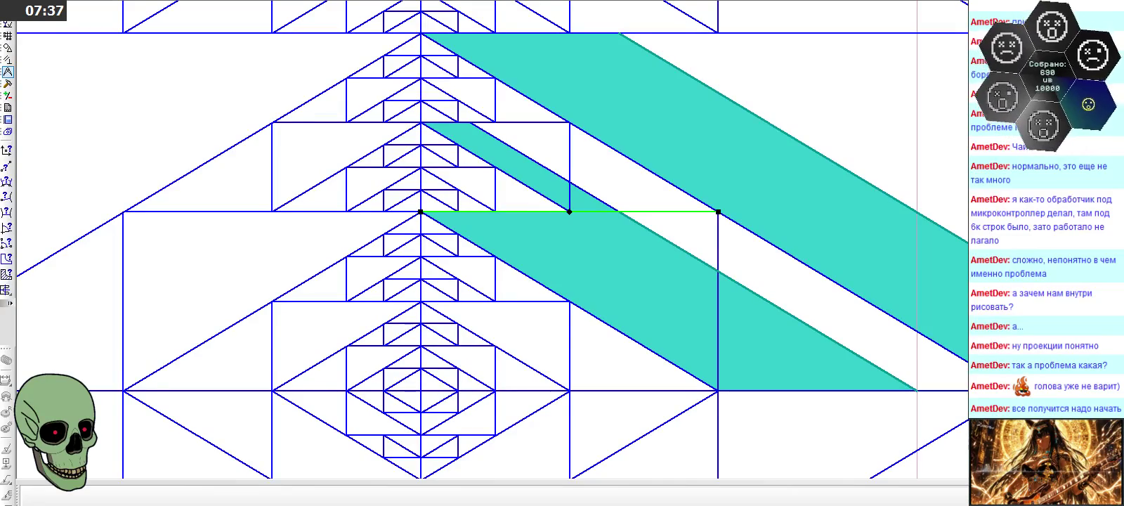
key(Escape)
Draw a short horizontal segment of length .19933617855289 with a vertical construction line at its end
click(7, 48)
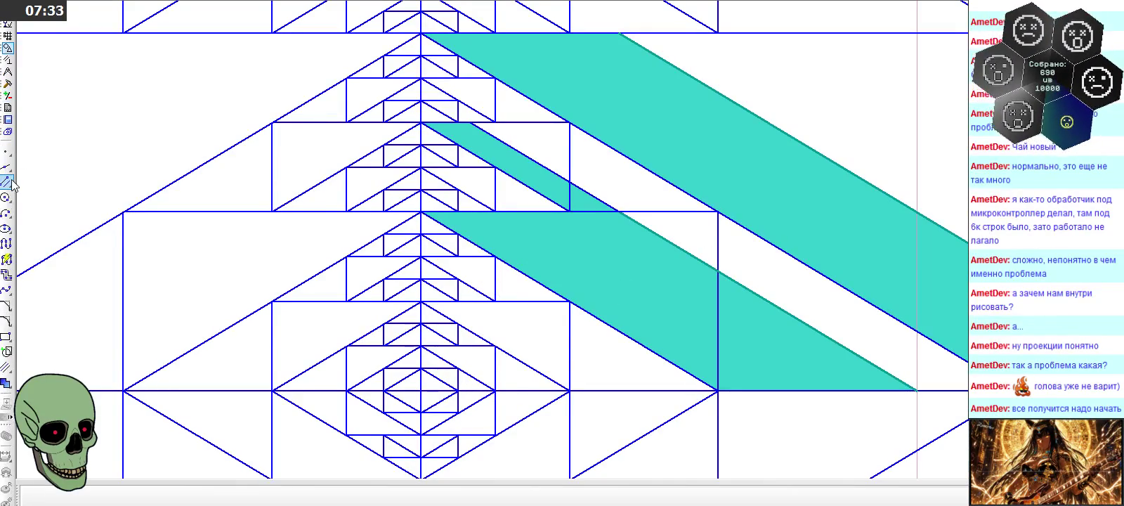
drag(7, 181, 24, 184)
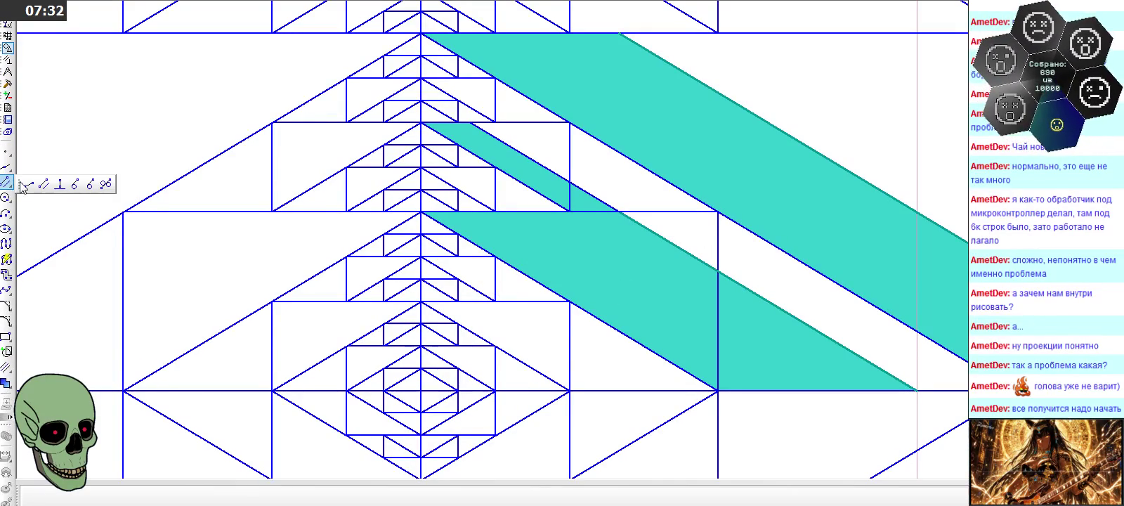
click(117, 242)
click(334, 496)
text(.1)
text(999)
text(3)
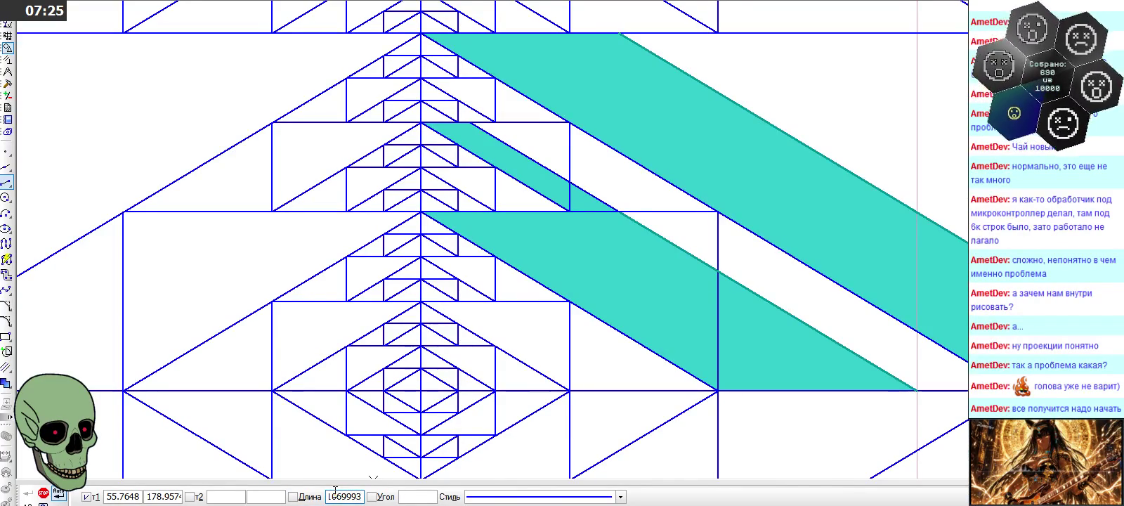
text(3617855)
text(289)
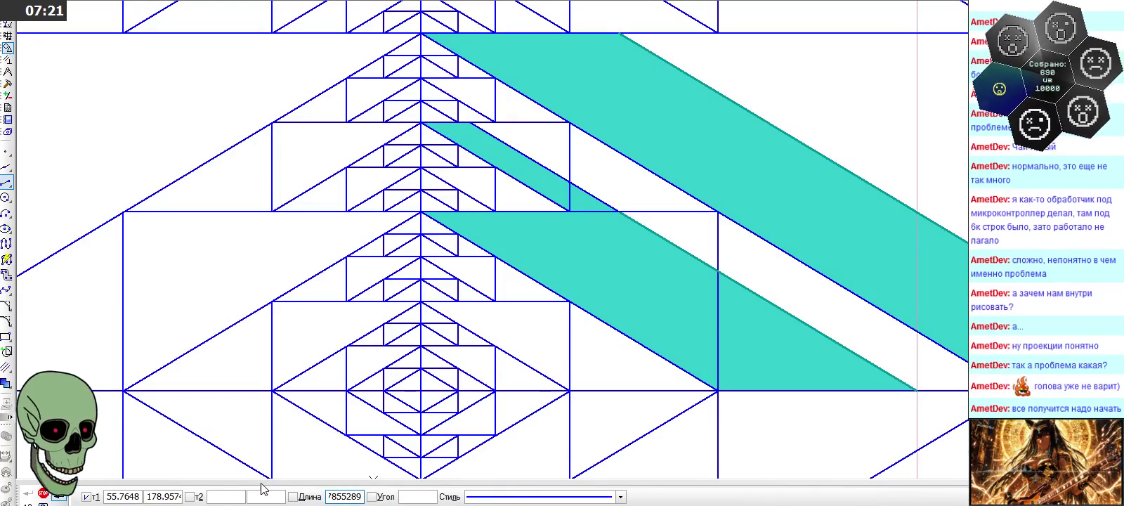
key(Return)
text(0.1070)
scroll(373, 480, down, 2)
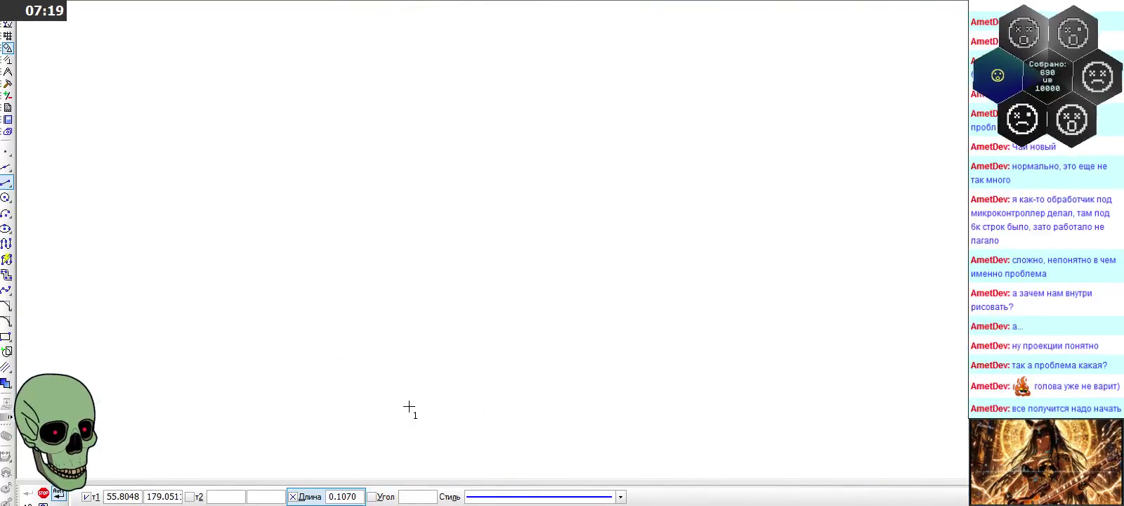
click(405, 147)
click(457, 147)
click(7, 175)
click(447, 148)
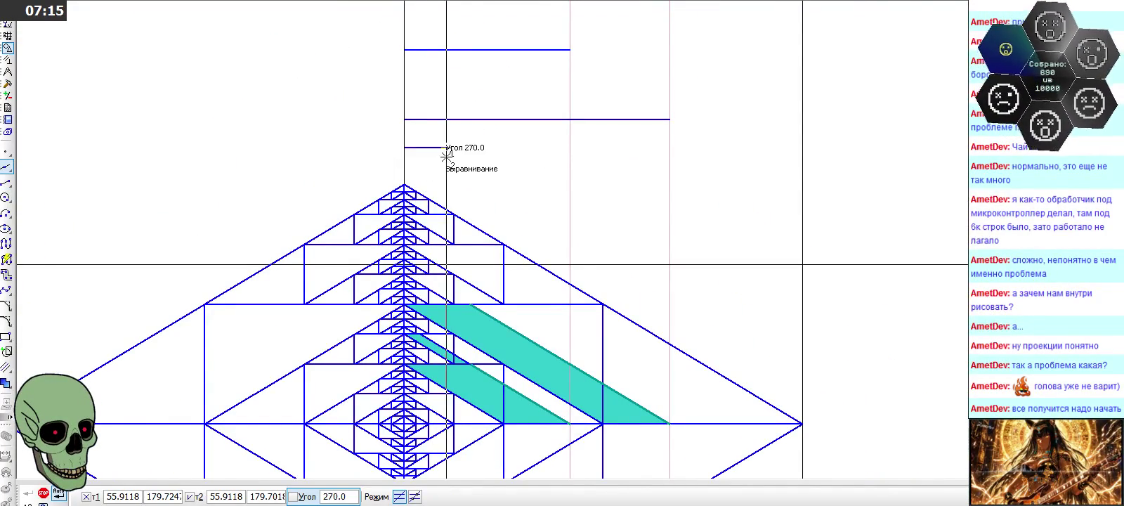
Draw a line segment between the two intersection points along the teal strip's edge
scroll(422, 383, up, 1)
scroll(422, 383, up, 2)
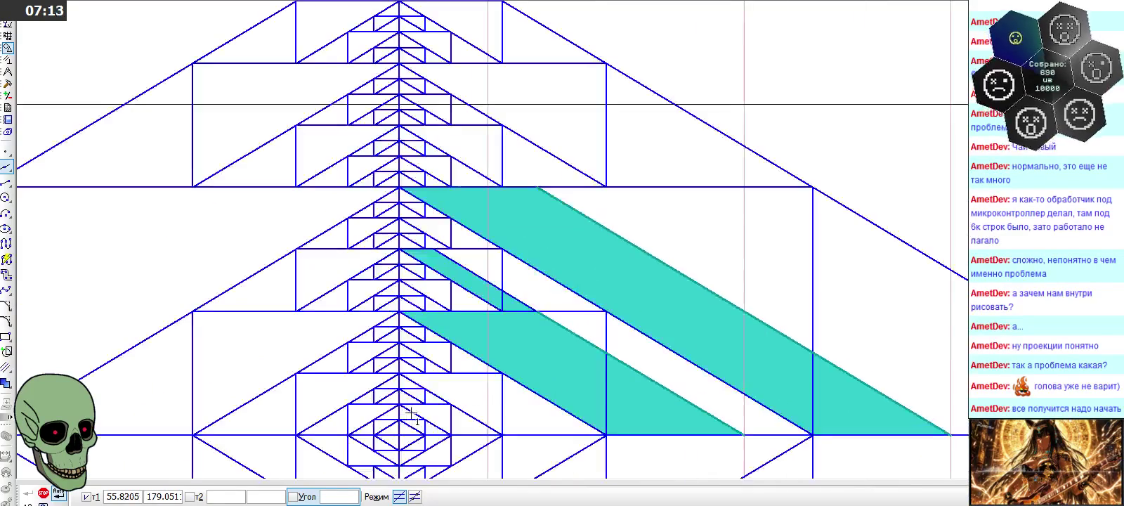
scroll(425, 380, up, 2)
scroll(440, 291, up, 2)
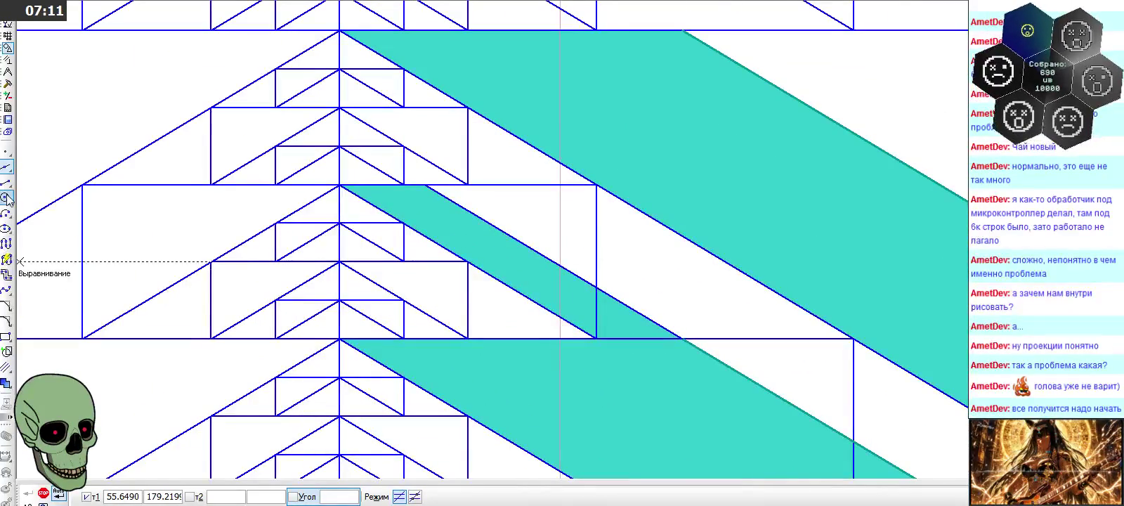
click(6, 182)
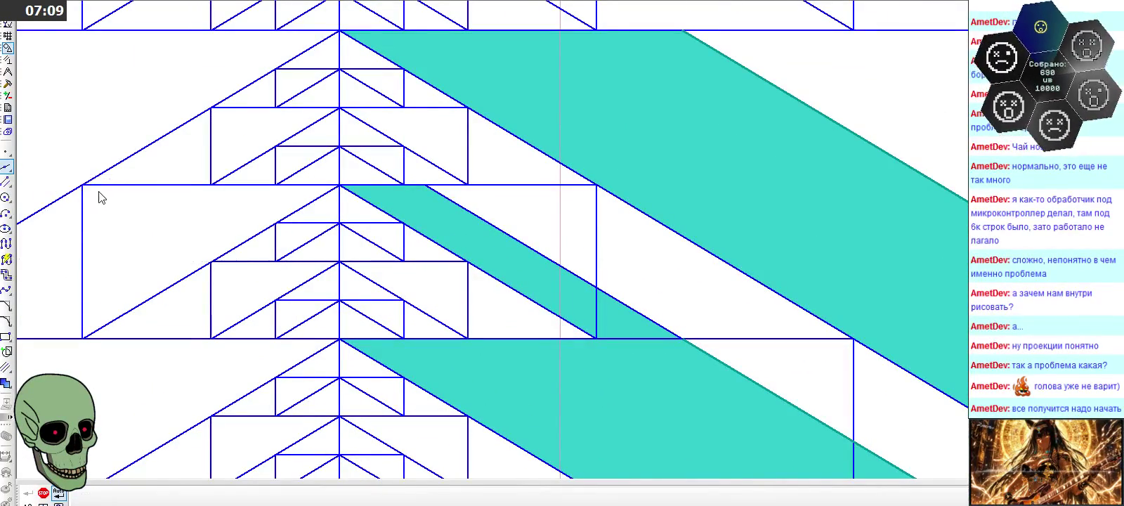
click(560, 338)
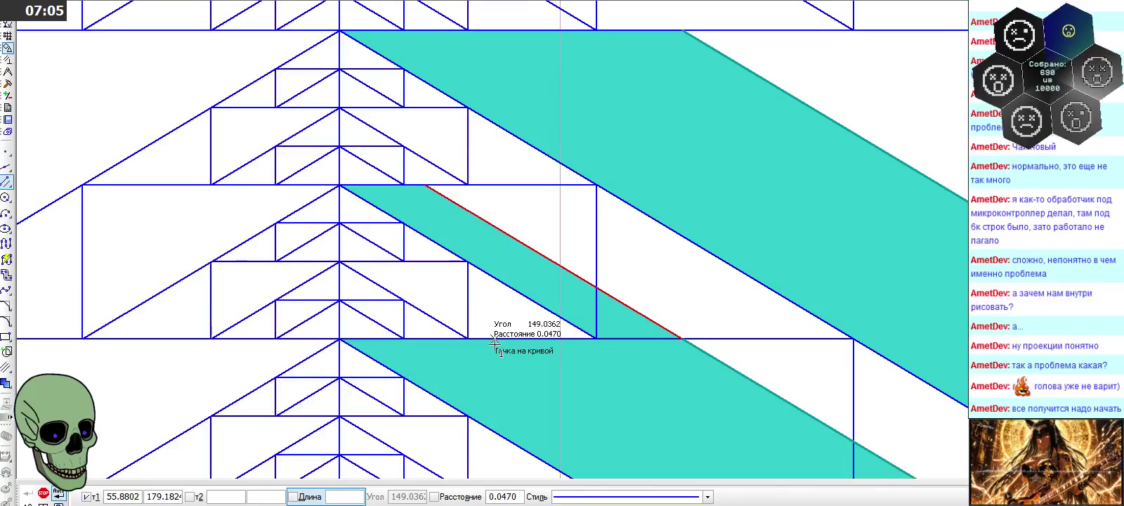
click(560, 339)
click(440, 264)
click(47, 494)
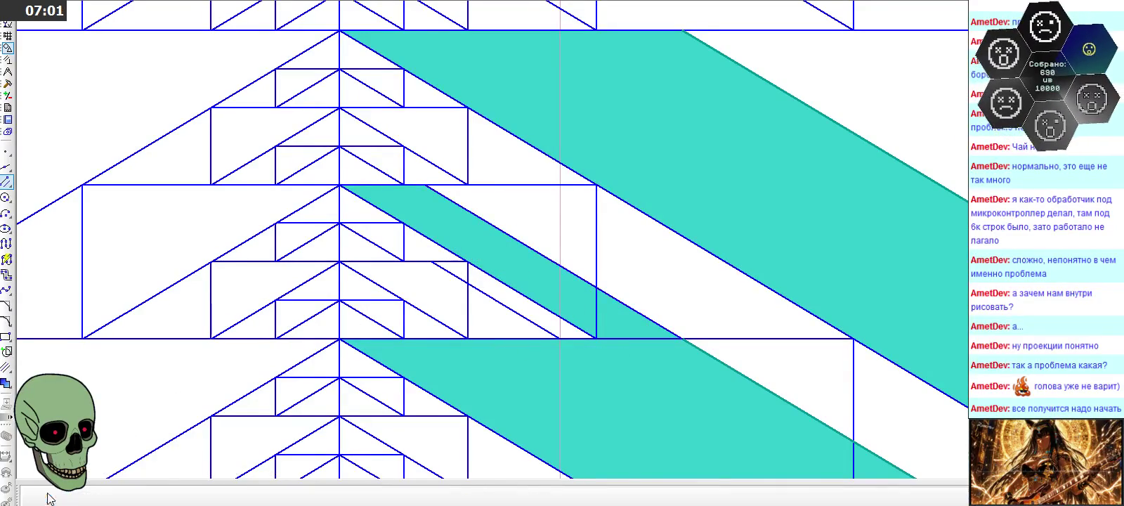
Zoom in on the left diamond view's bounded strip area
scroll(304, 218, down, 2)
scroll(304, 215, down, 3)
scroll(304, 211, down, 2)
scroll(304, 206, down, 2)
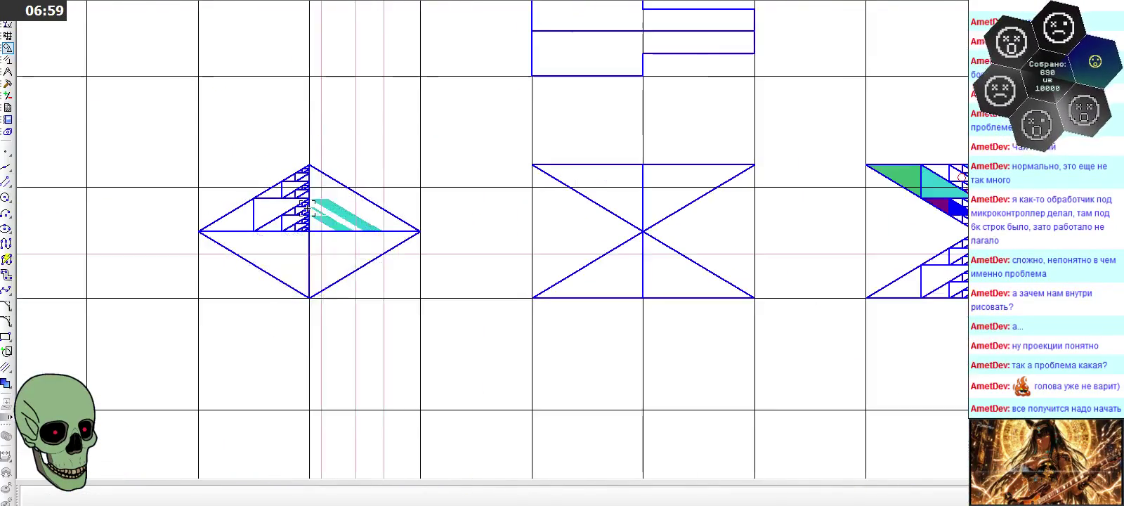
scroll(1011, 211, up, 2)
scroll(1012, 210, up, 2)
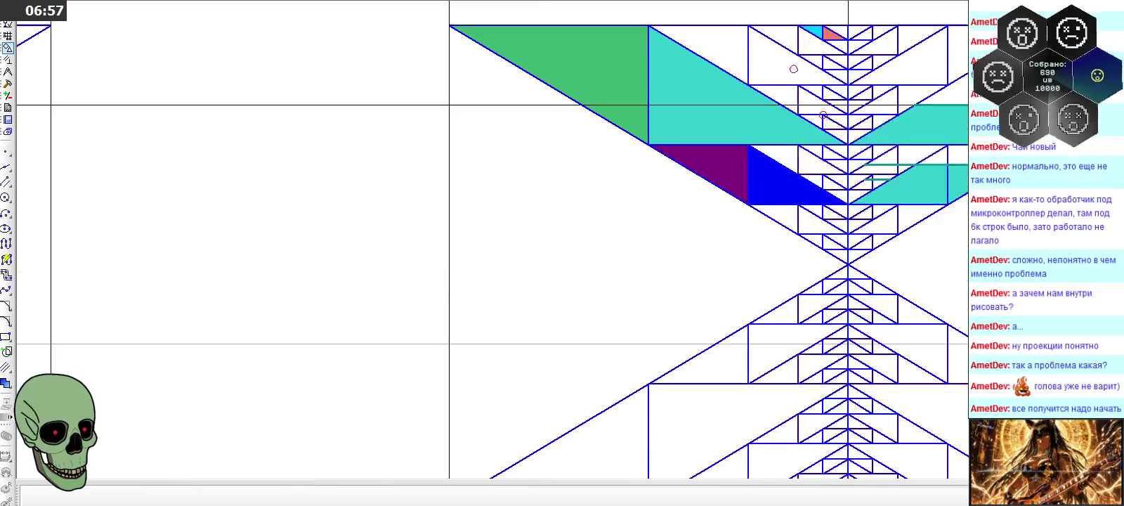
scroll(920, 183, up, 2)
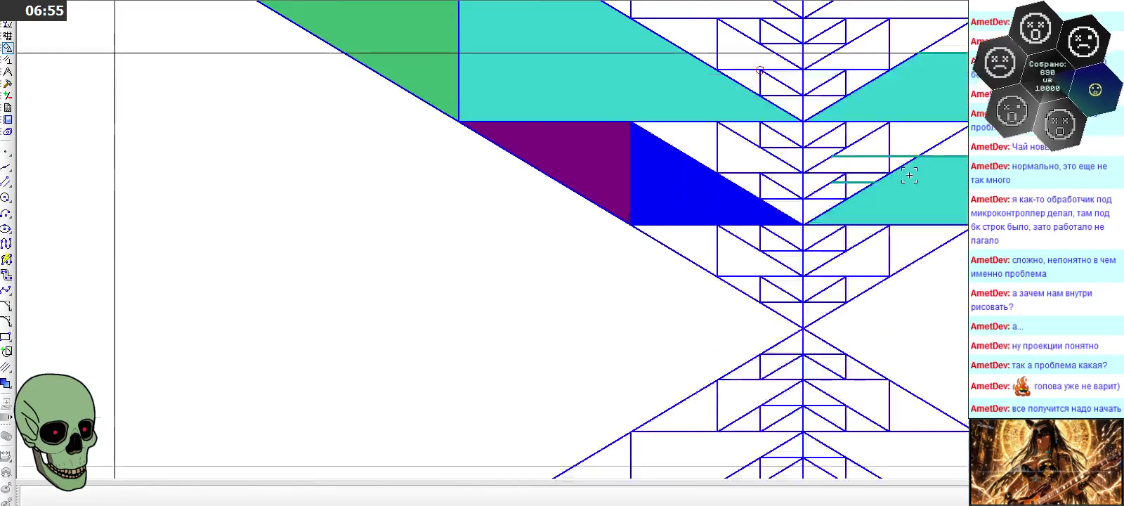
scroll(909, 176, up, 2)
scroll(909, 175, down, 1)
scroll(909, 176, down, 2)
scroll(910, 176, down, 4)
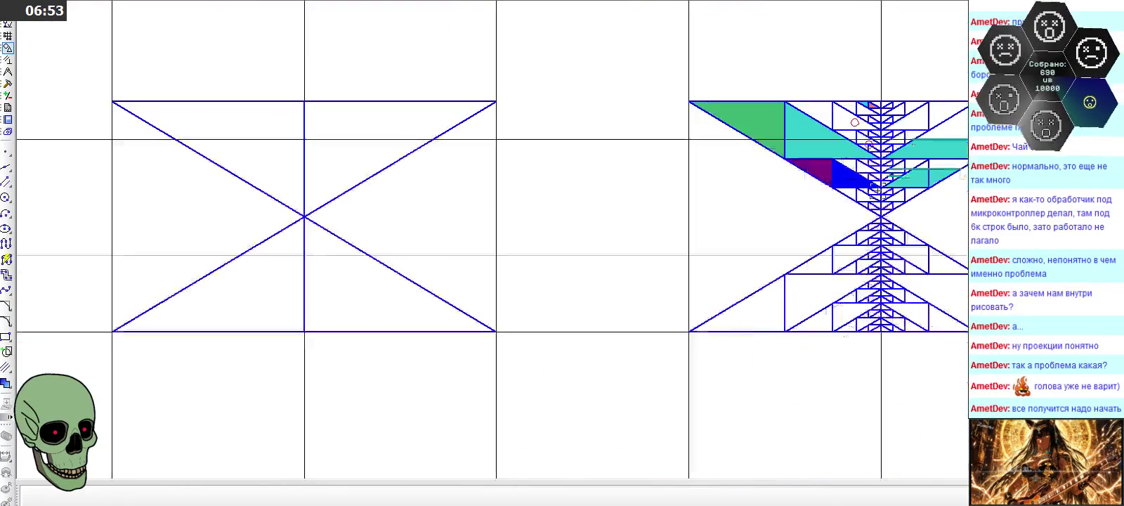
scroll(529, 241, up, 1)
scroll(175, 225, up, 3)
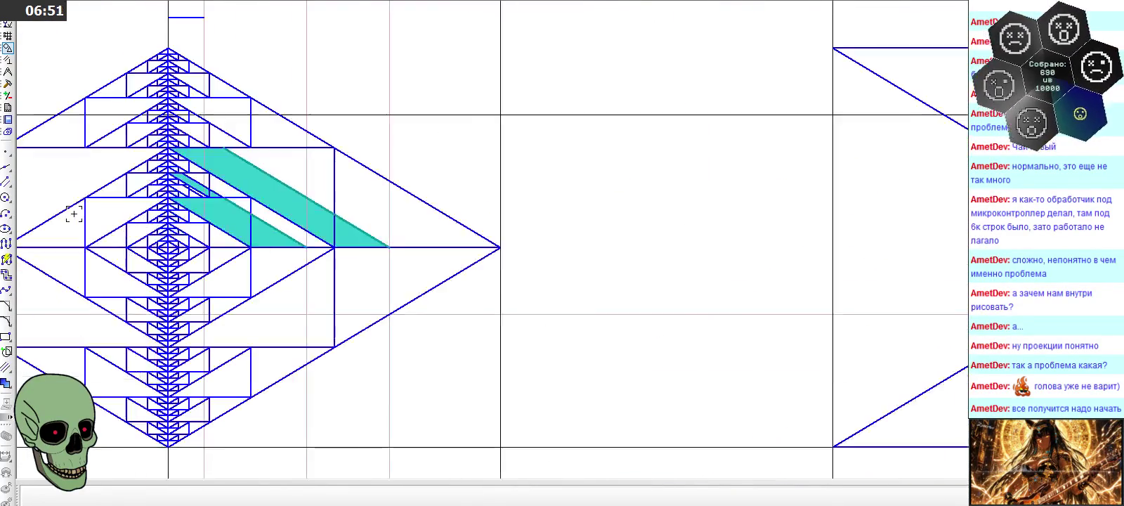
scroll(75, 219, up, 1)
scroll(125, 181, up, 1)
scroll(261, 188, up, 2)
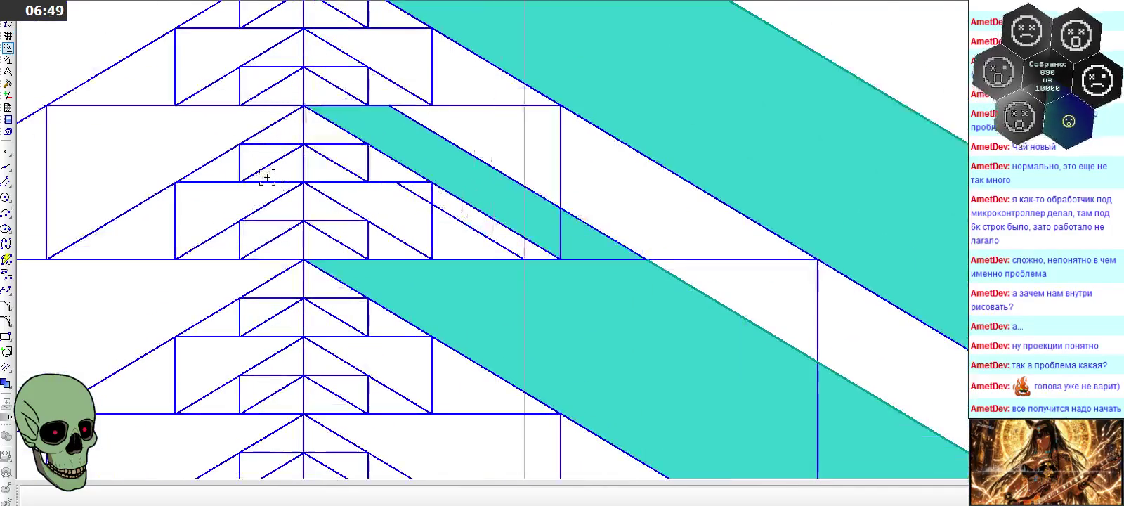
Fill the bounded narrow strip with teal using the Fill (Заливка) tool
click(7, 383)
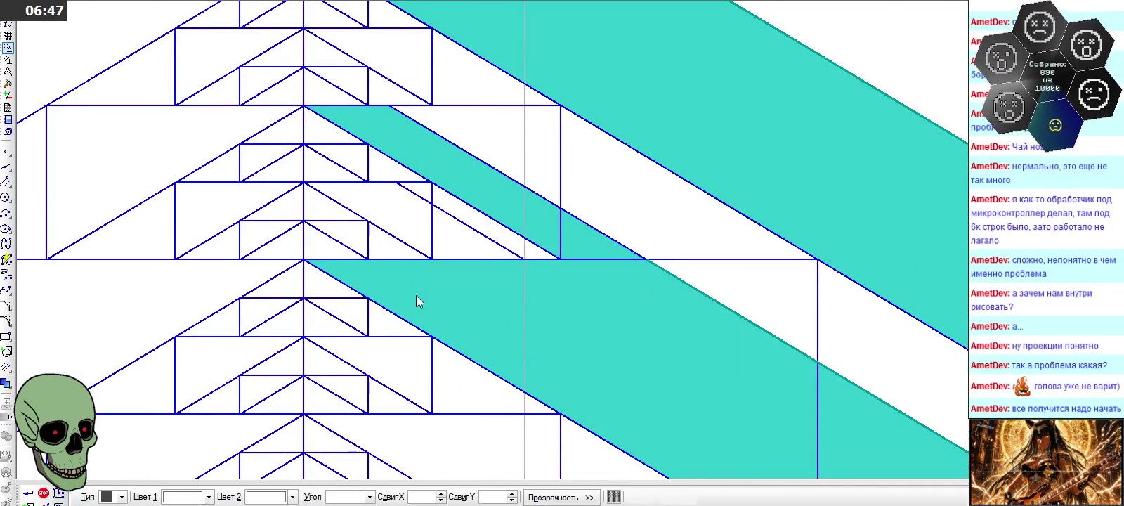
click(454, 218)
click(28, 494)
click(43, 494)
scroll(458, 249, down, 2)
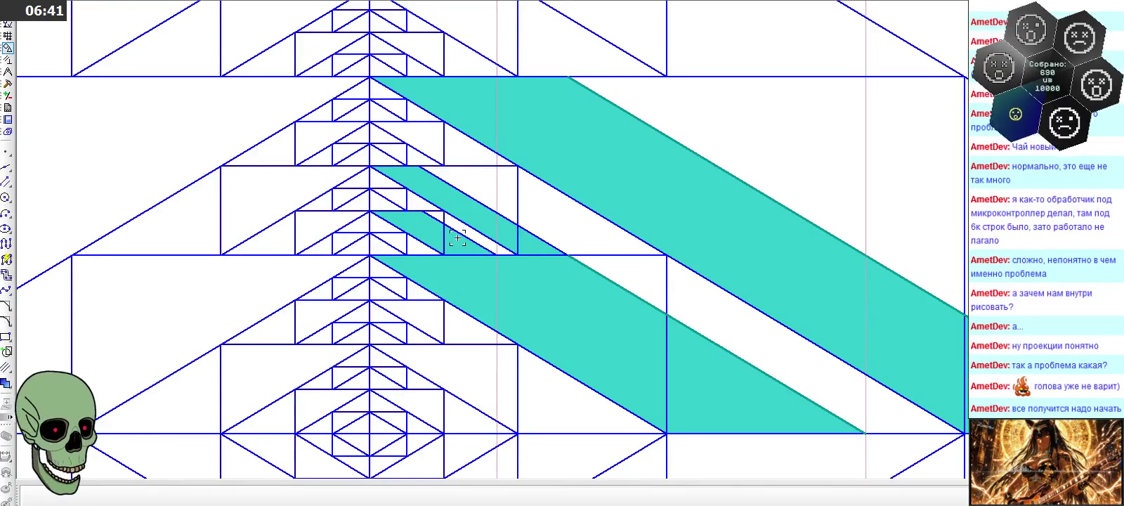
scroll(358, 215, down, 1)
scroll(358, 215, down, 1)
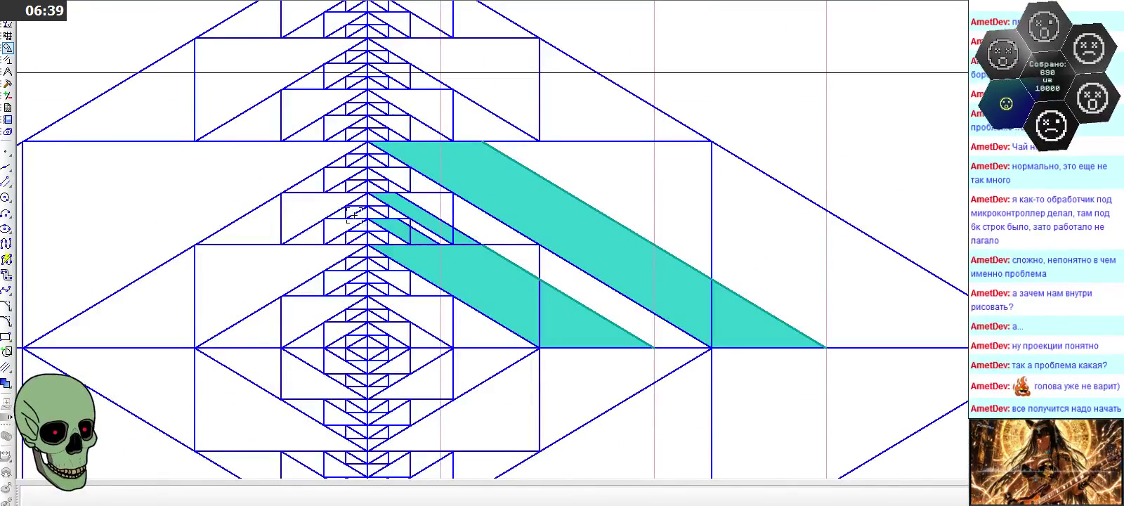
scroll(354, 213, down, 1)
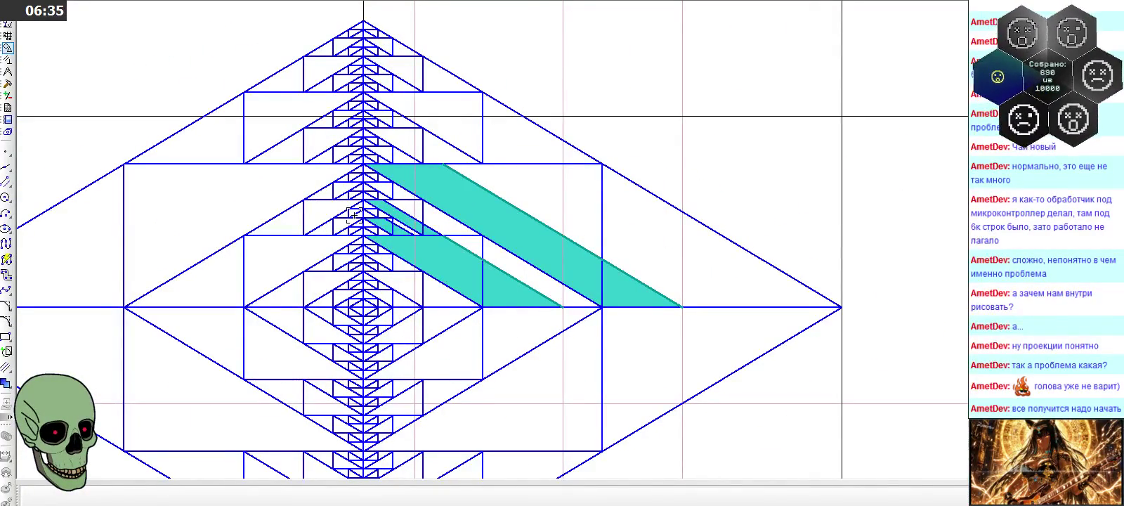
scroll(354, 215, down, 1)
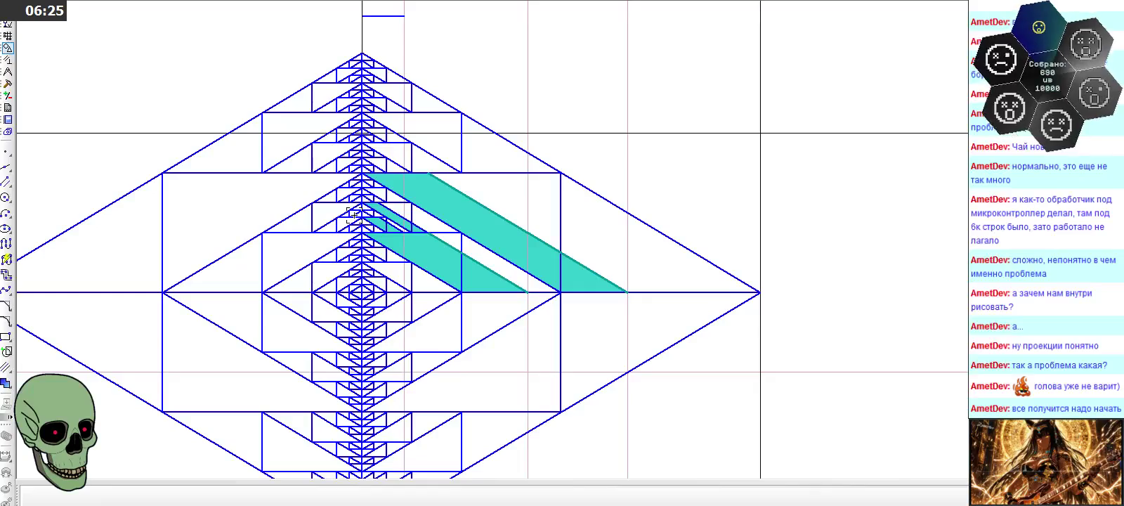
scroll(354, 214, down, 4)
scroll(353, 215, down, 1)
scroll(354, 214, down, 1)
scroll(353, 214, up, 2)
scroll(354, 214, up, 1)
scroll(354, 214, up, 1)
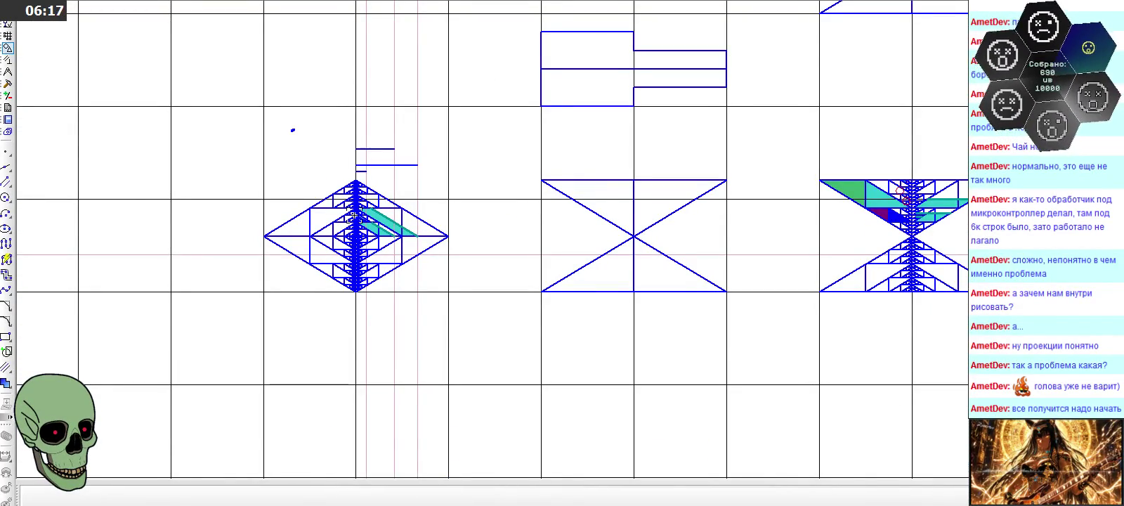
scroll(354, 215, up, 1)
scroll(353, 214, up, 1)
scroll(353, 215, up, 1)
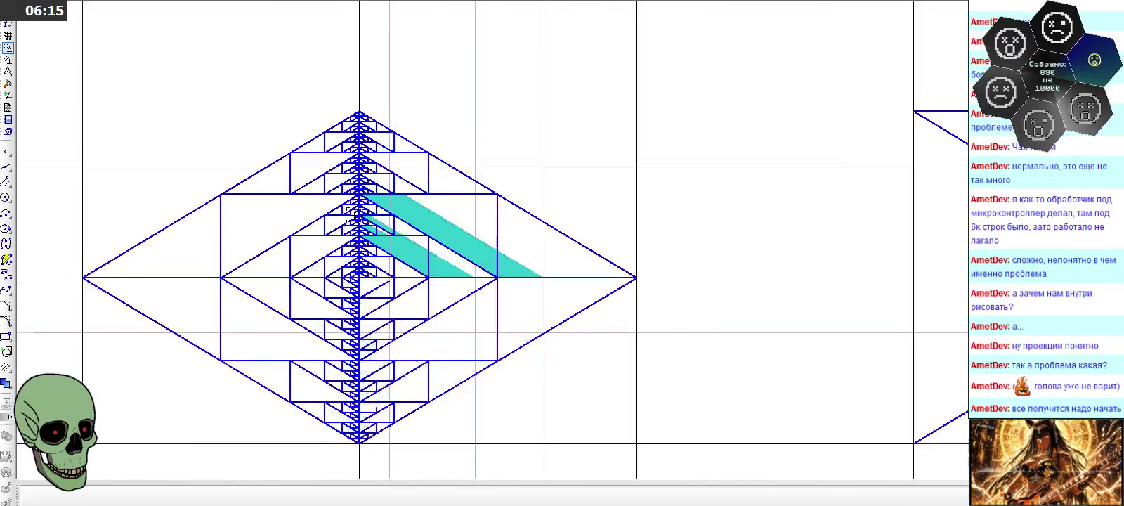
scroll(354, 213, down, 3)
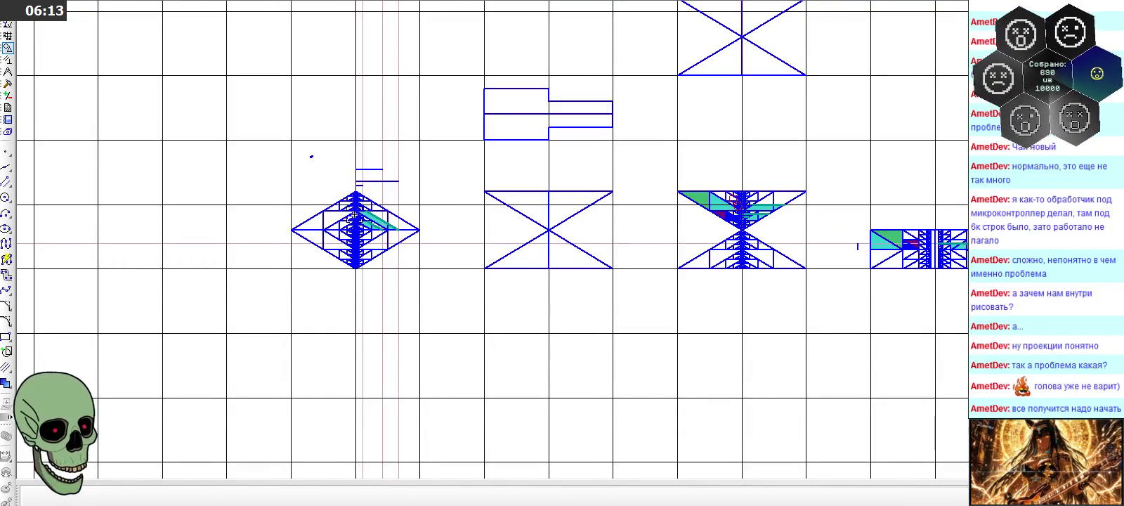
scroll(353, 214, down, 2)
scroll(359, 218, down, 1)
scroll(693, 376, up, 1)
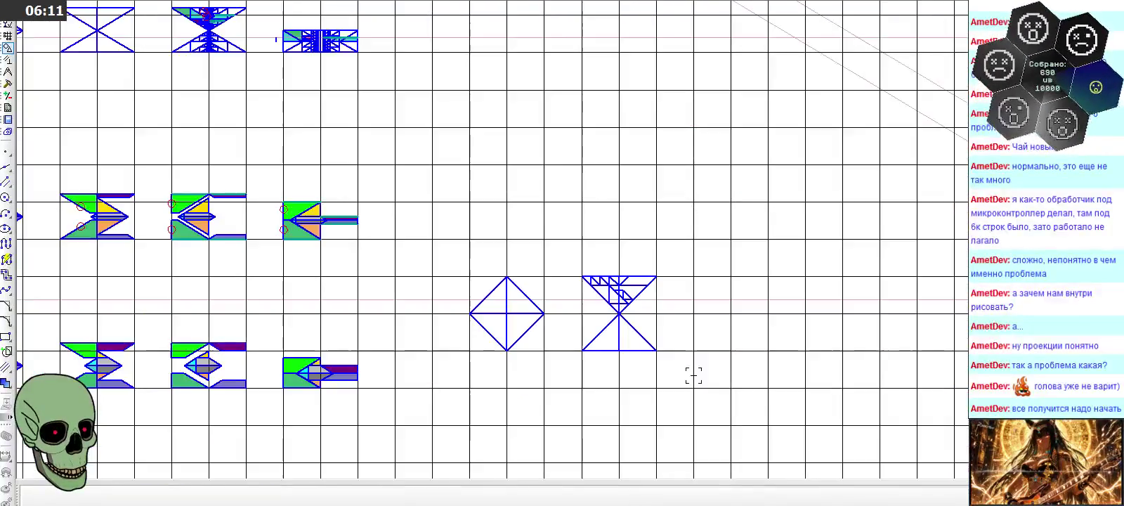
scroll(693, 366, up, 1)
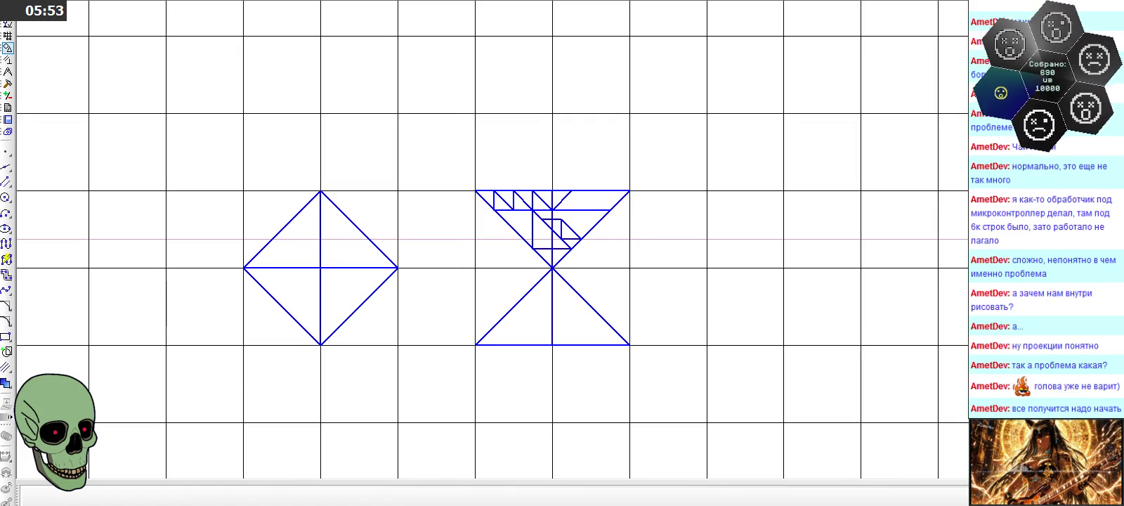
scroll(677, 235, down, 1)
scroll(677, 235, down, 3)
scroll(677, 234, down, 2)
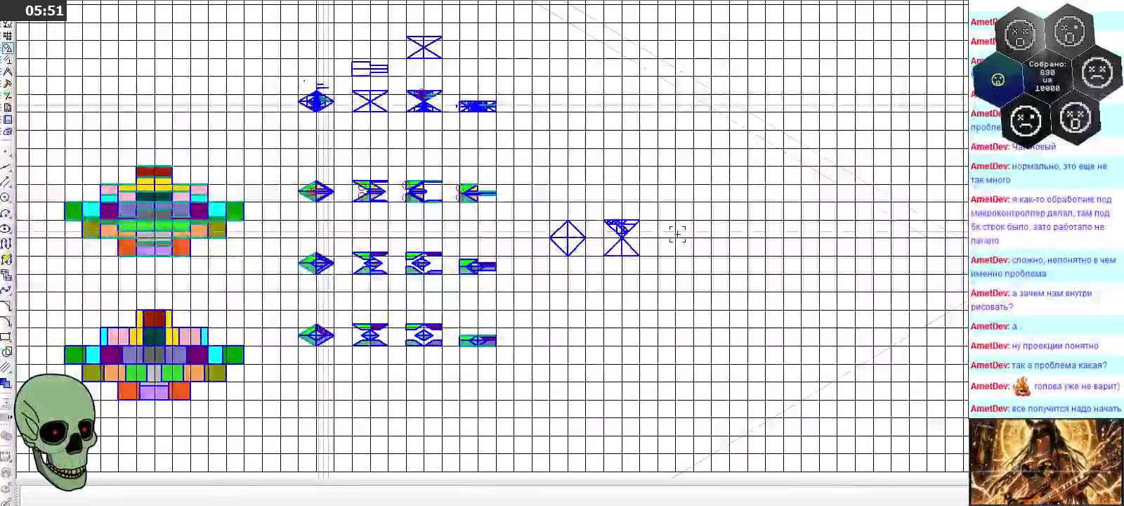
scroll(425, 77, up, 3)
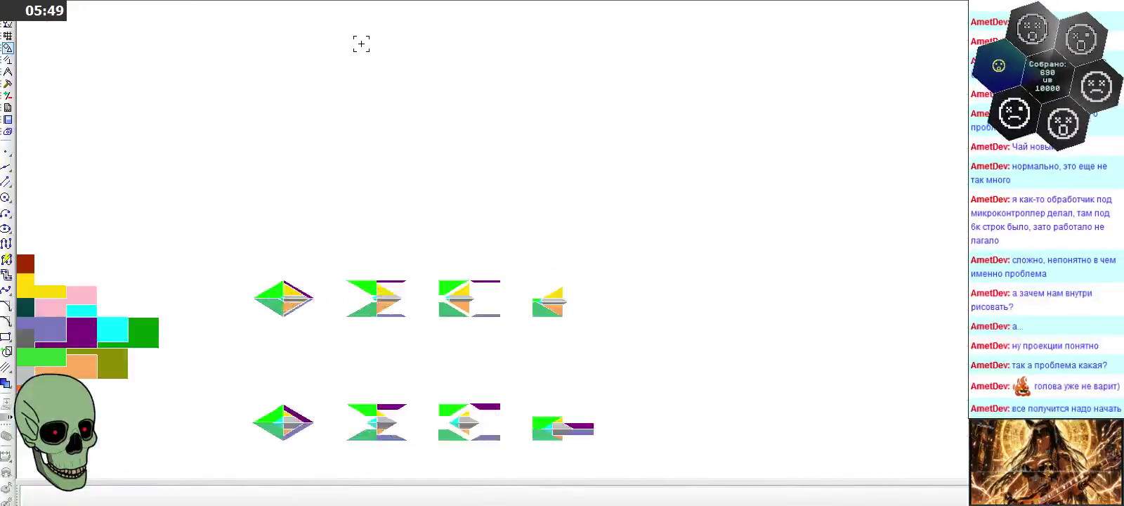
scroll(362, 41, up, 2)
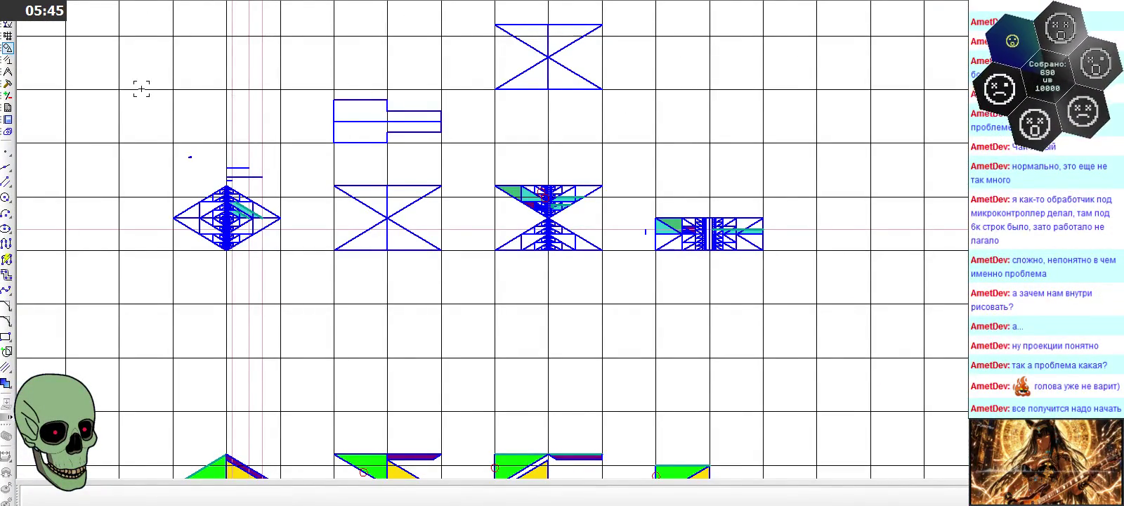
scroll(142, 88, up, 2)
scroll(142, 87, down, 2)
scroll(142, 87, up, 3)
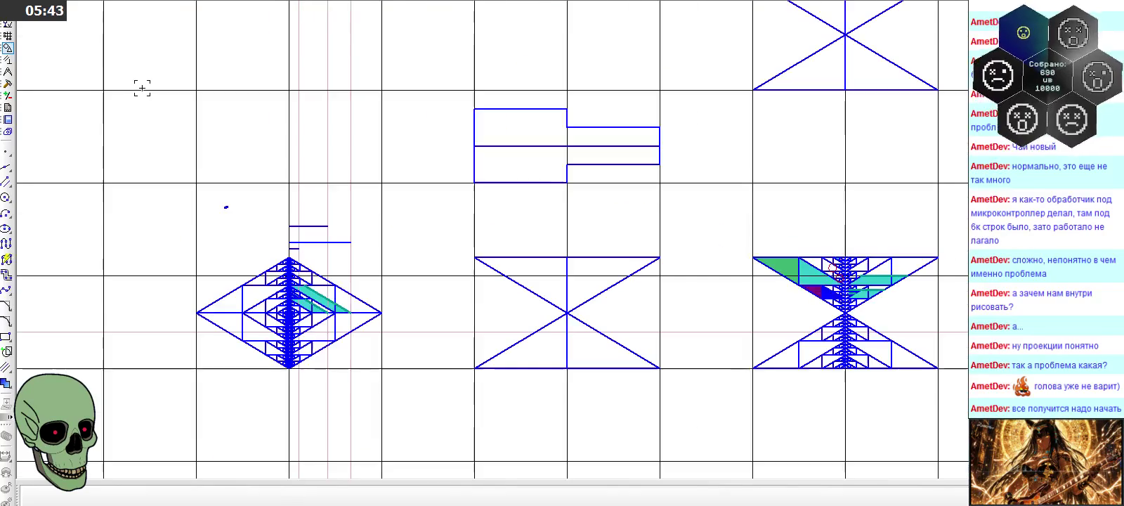
scroll(142, 88, down, 4)
scroll(535, 192, up, 3)
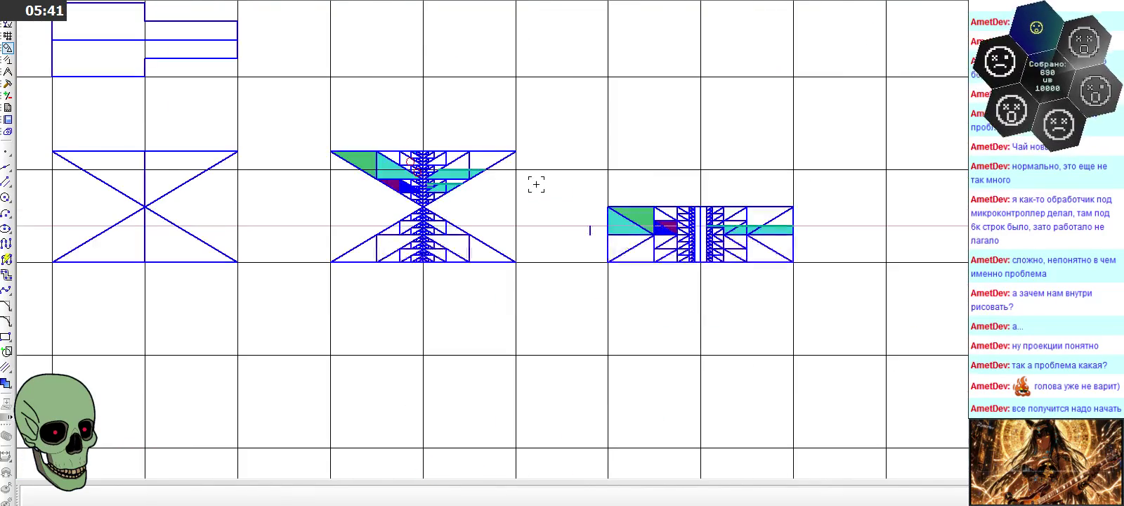
scroll(856, 210, up, 3)
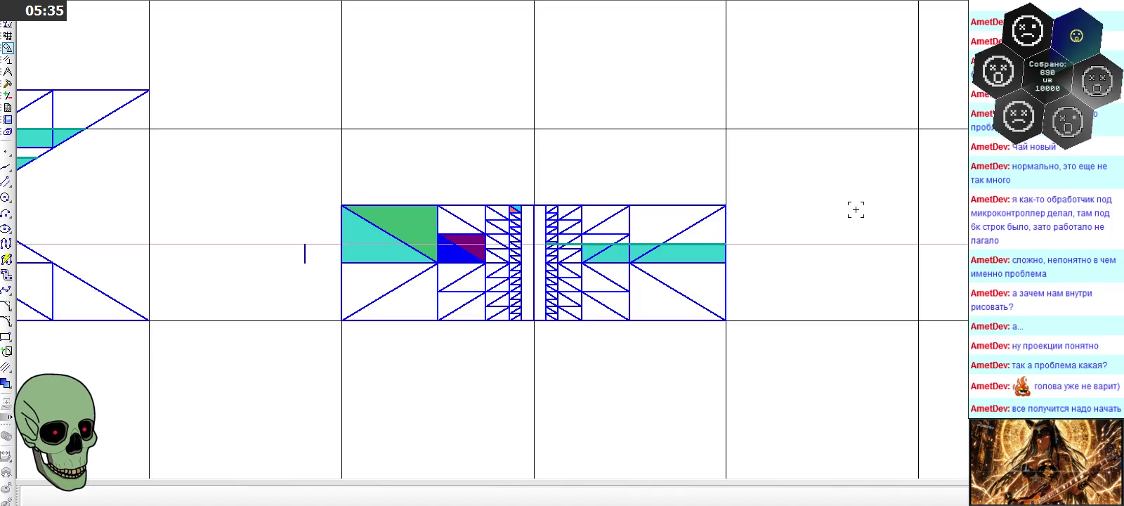
scroll(856, 209, down, 3)
scroll(565, 105, down, 3)
scroll(564, 105, down, 2)
scroll(824, 279, up, 2)
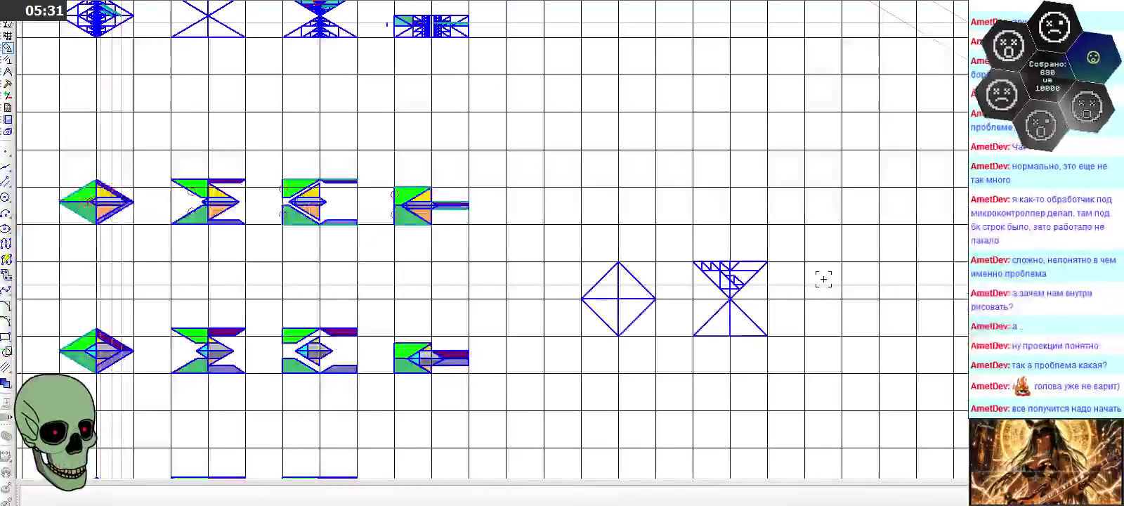
scroll(823, 279, up, 2)
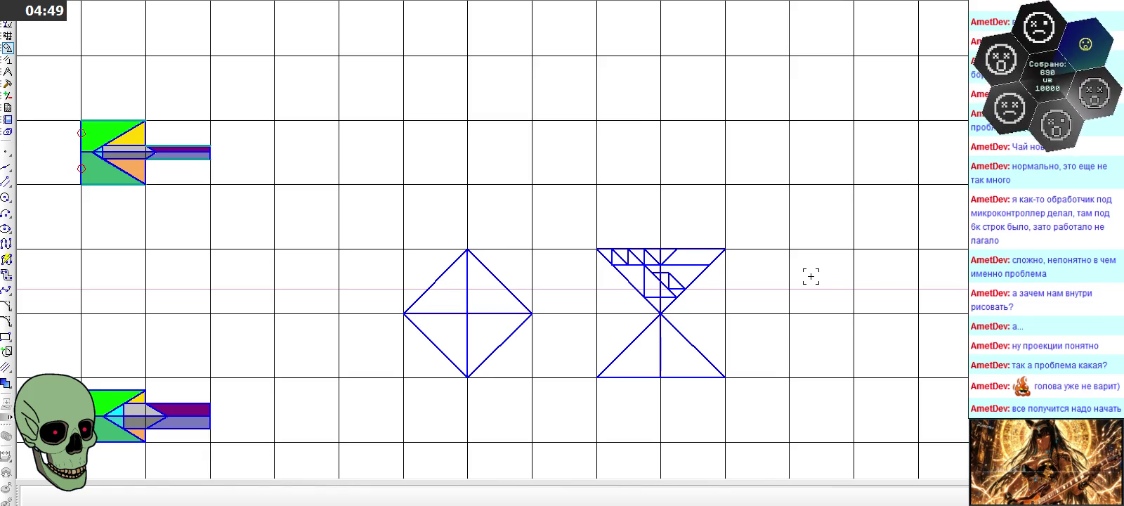
scroll(803, 268, down, 2)
scroll(702, 140, down, 3)
scroll(506, 174, up, 2)
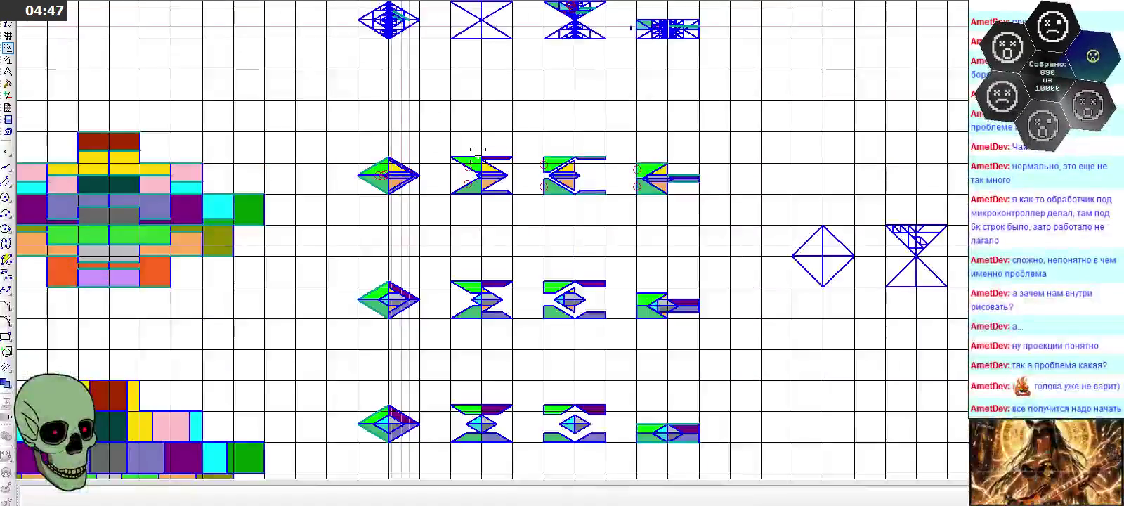
scroll(477, 150, up, 3)
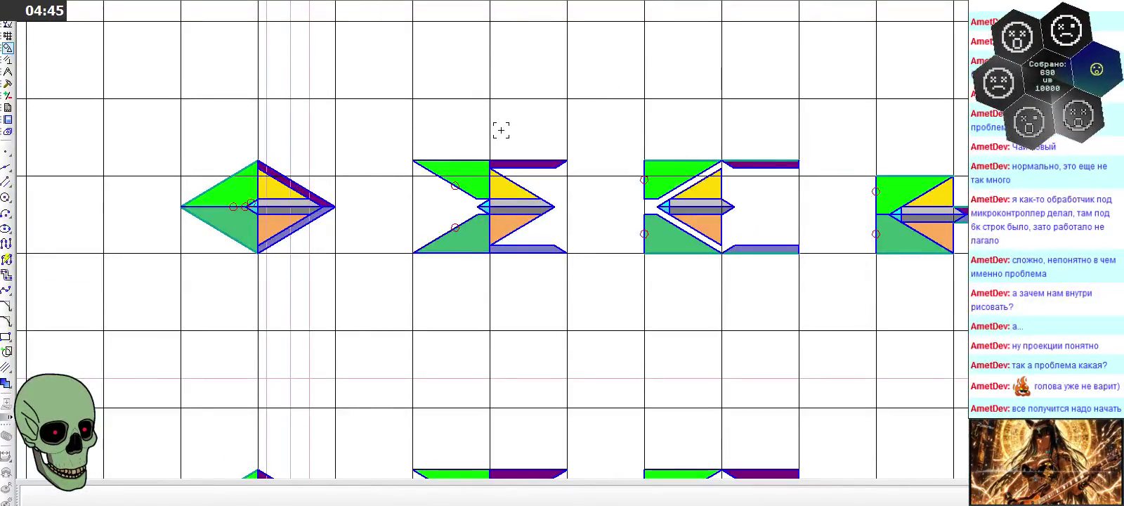